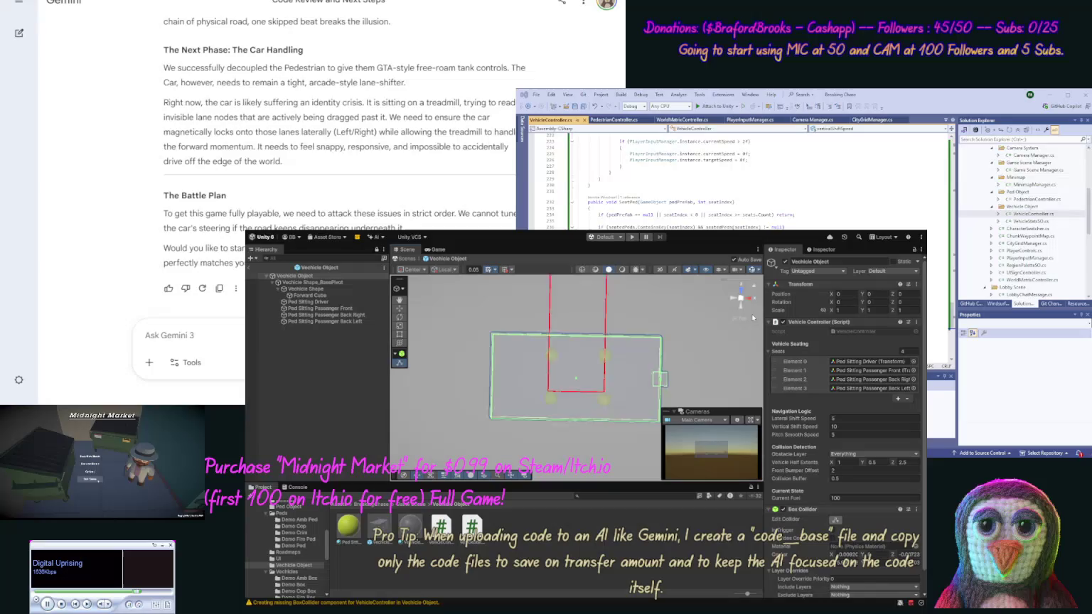
From a side view, resize the Vehicle Object's Box Collider so it encloses the whole vehicle.
click(753, 317)
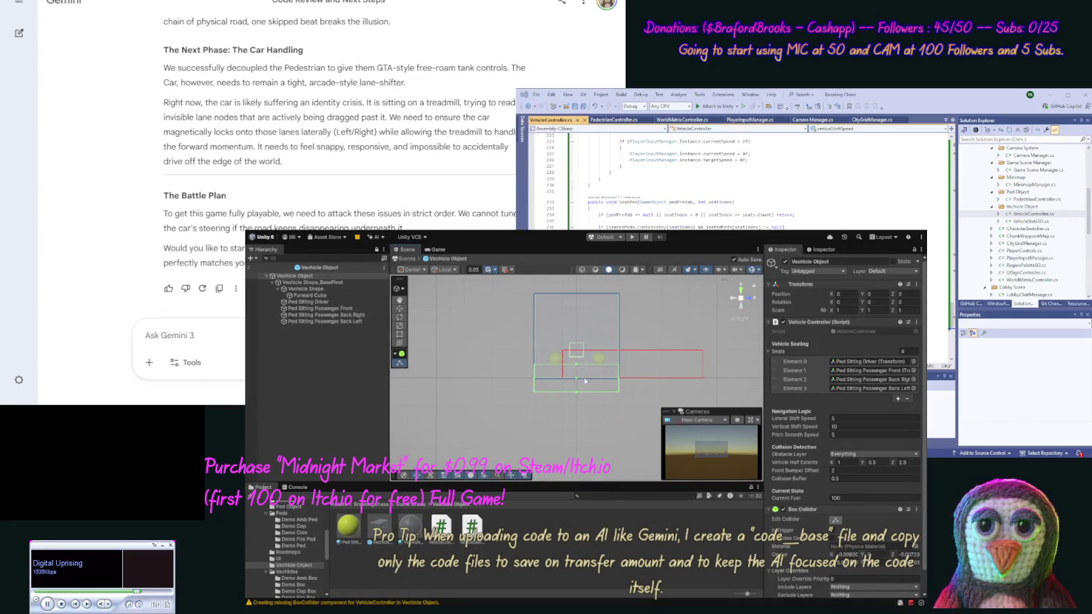
drag(577, 395, 579, 387)
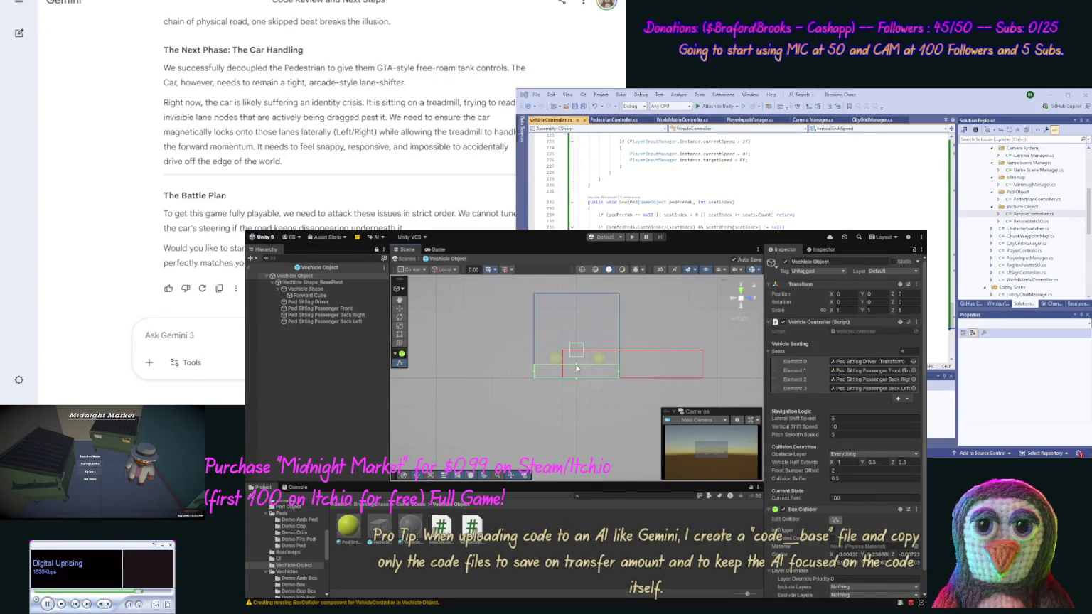
drag(576, 366, 566, 298)
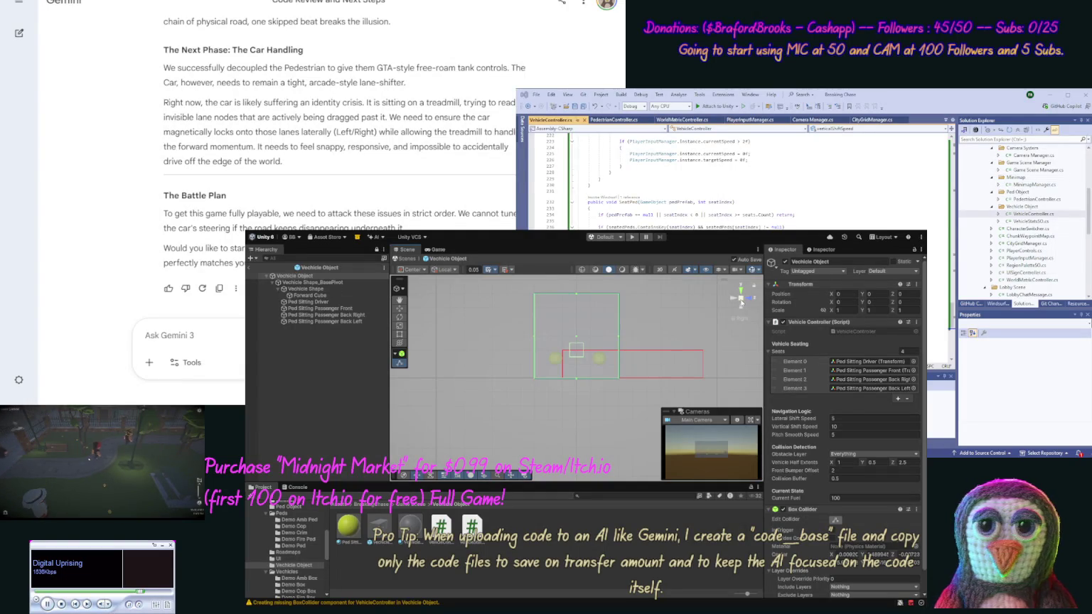
drag(754, 332, 744, 336)
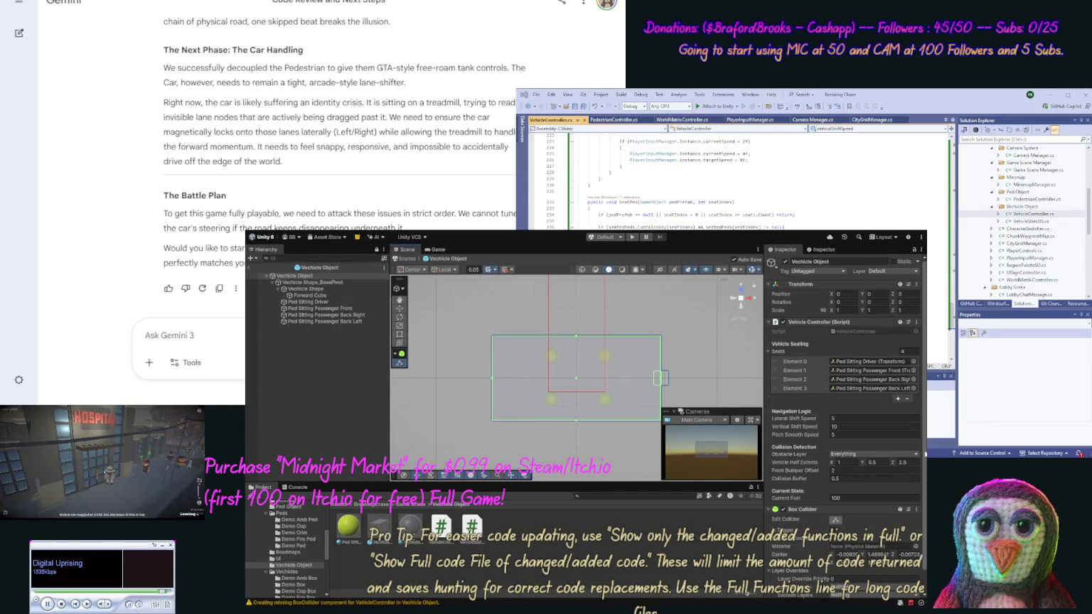
Select Vechicle Shape_BasePivot in Right view and test-move it, undoing back to Y 0.
scroll(925, 481, down, 2)
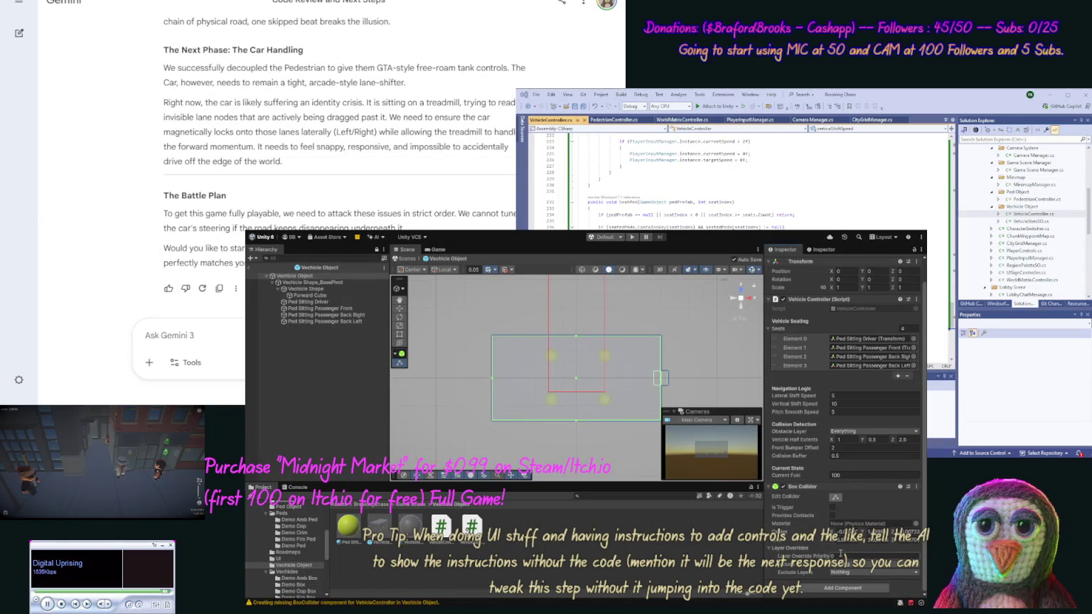
click(291, 283)
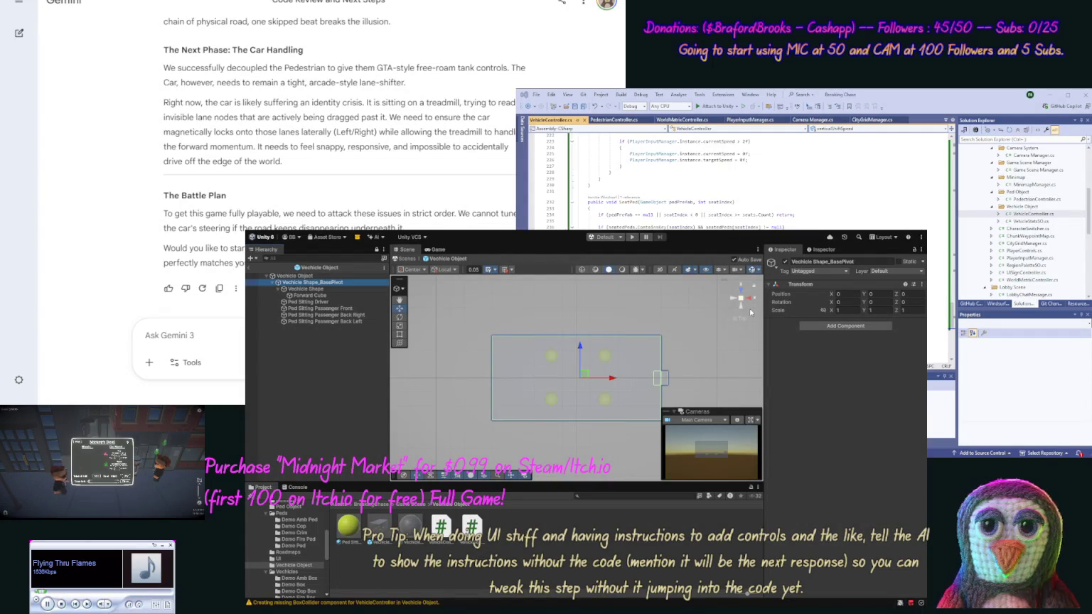
click(750, 298)
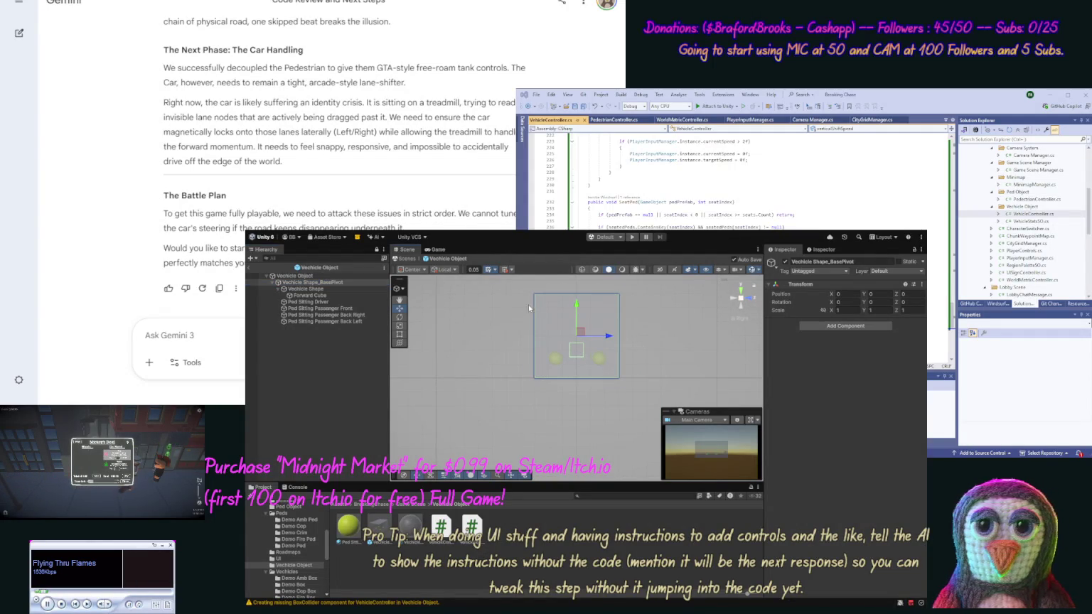
drag(578, 304, 578, 331)
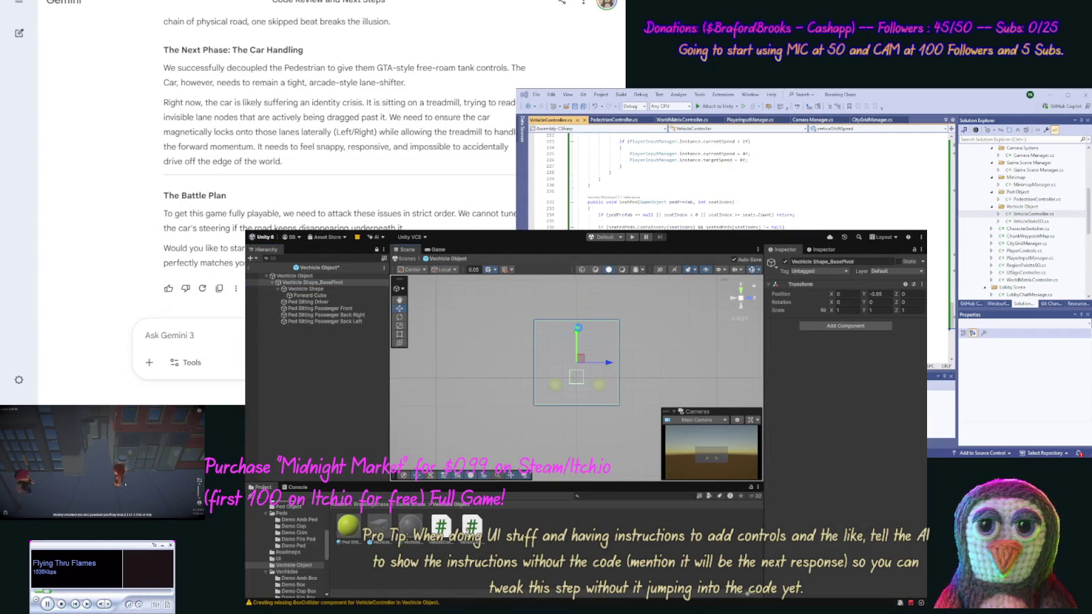
key(ctrl+z)
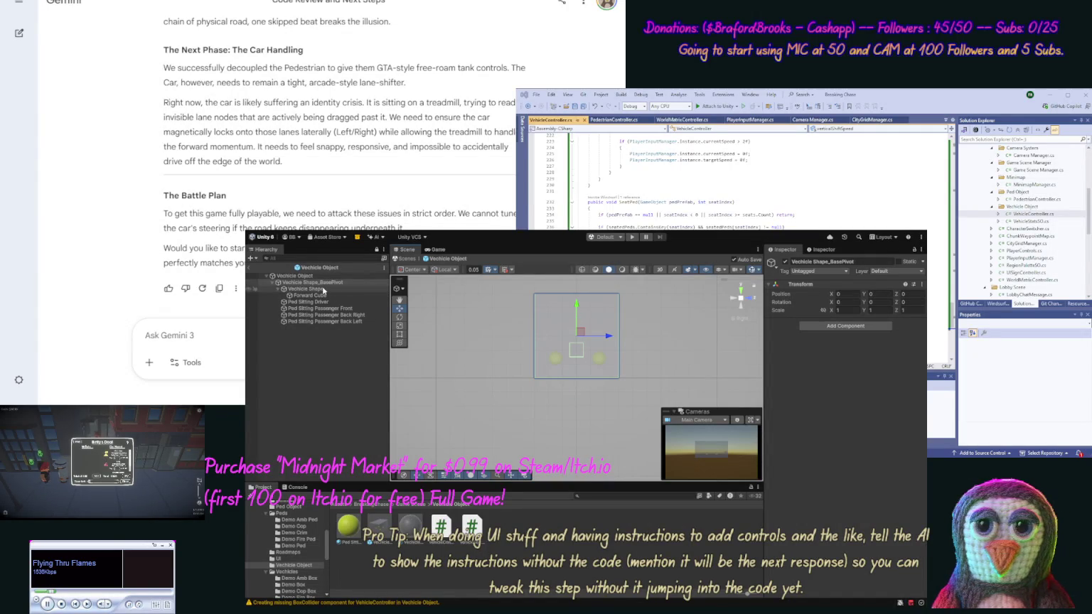
Parent Vechicle Shape and the four Ped Sitting seats under Vechicle Shape_BasePivot.
click(284, 289)
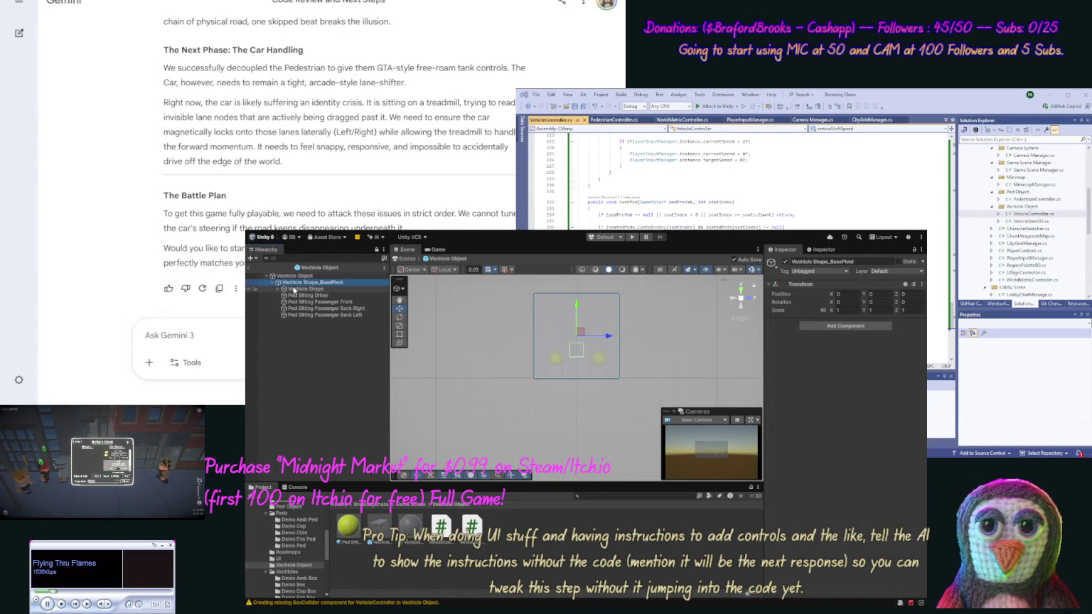
click(293, 290)
key(shift+Down)
key(shift+Down)
key(shift+Down)
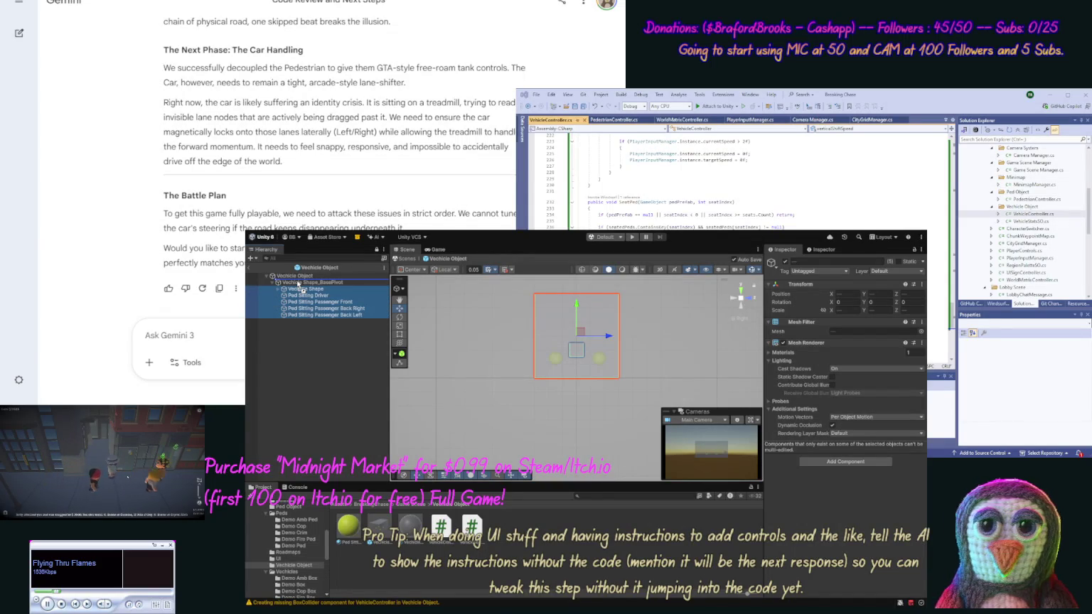
drag(299, 283, 309, 317)
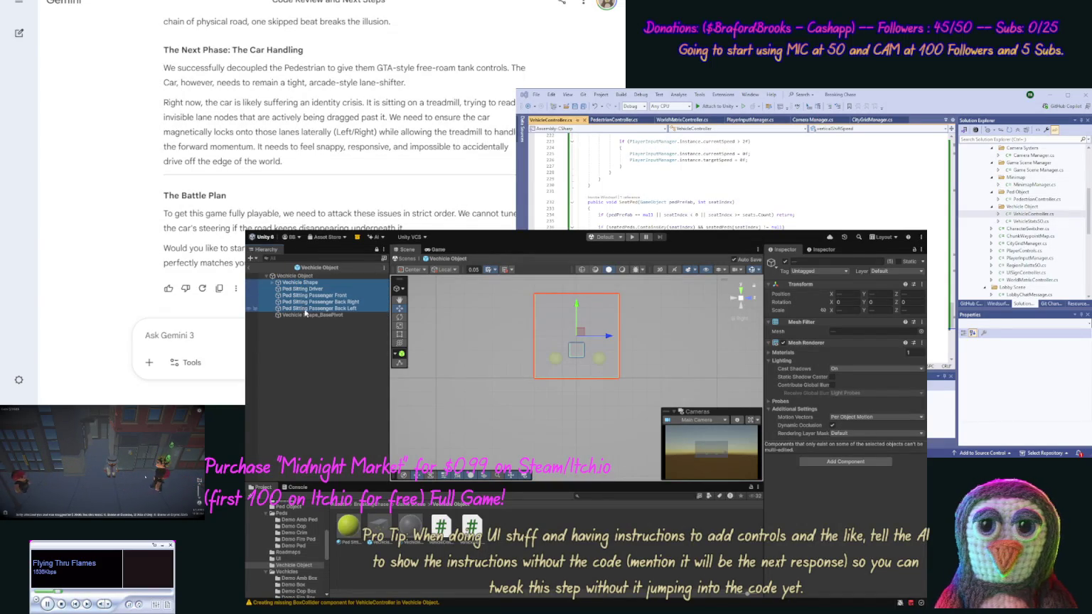
click(313, 310)
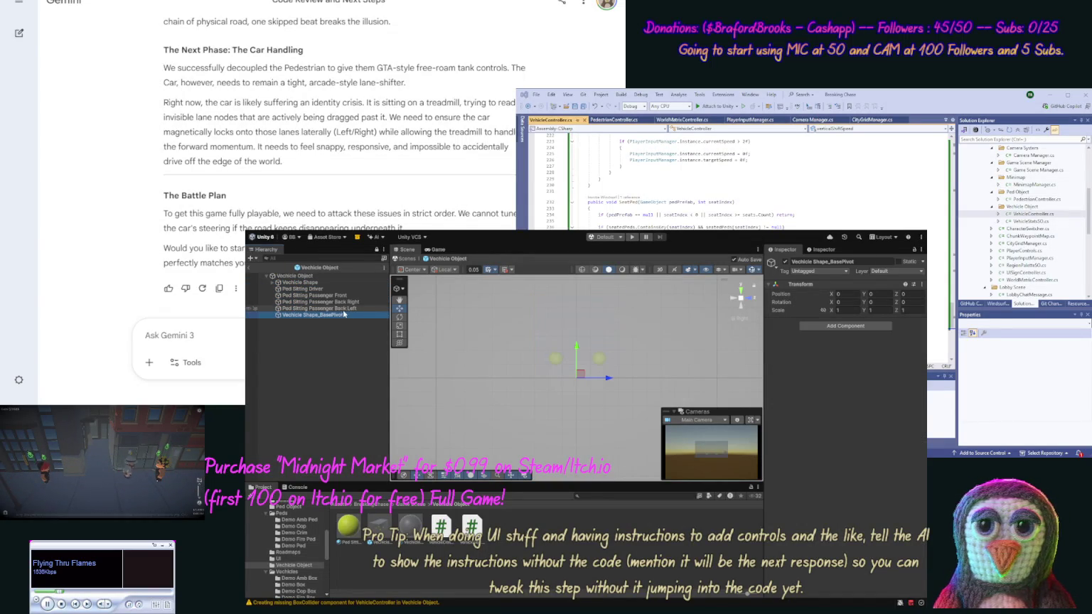
shift+click(308, 282)
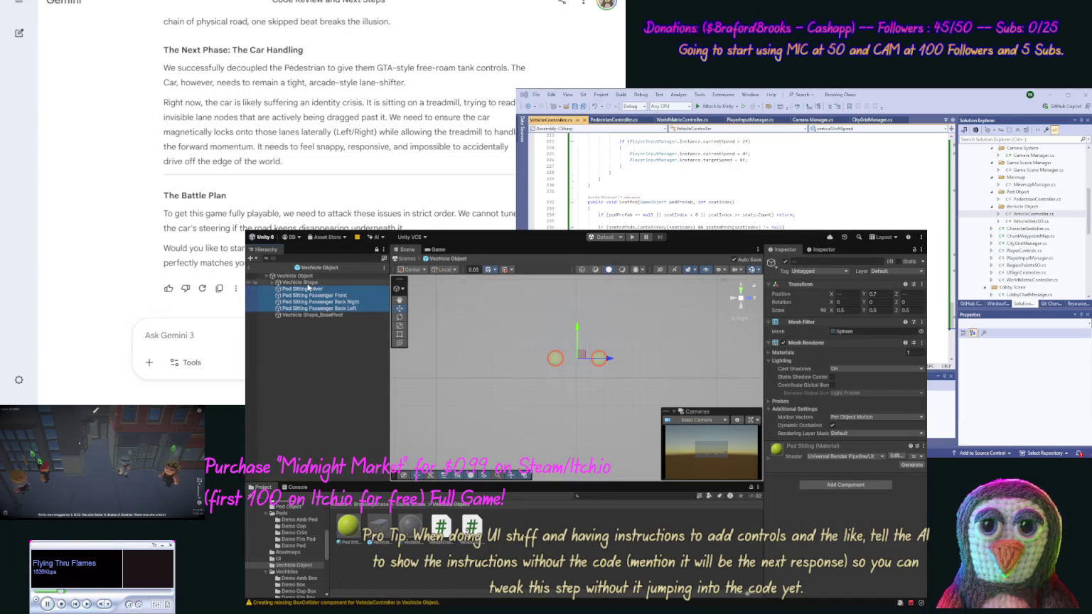
drag(307, 288, 324, 317)
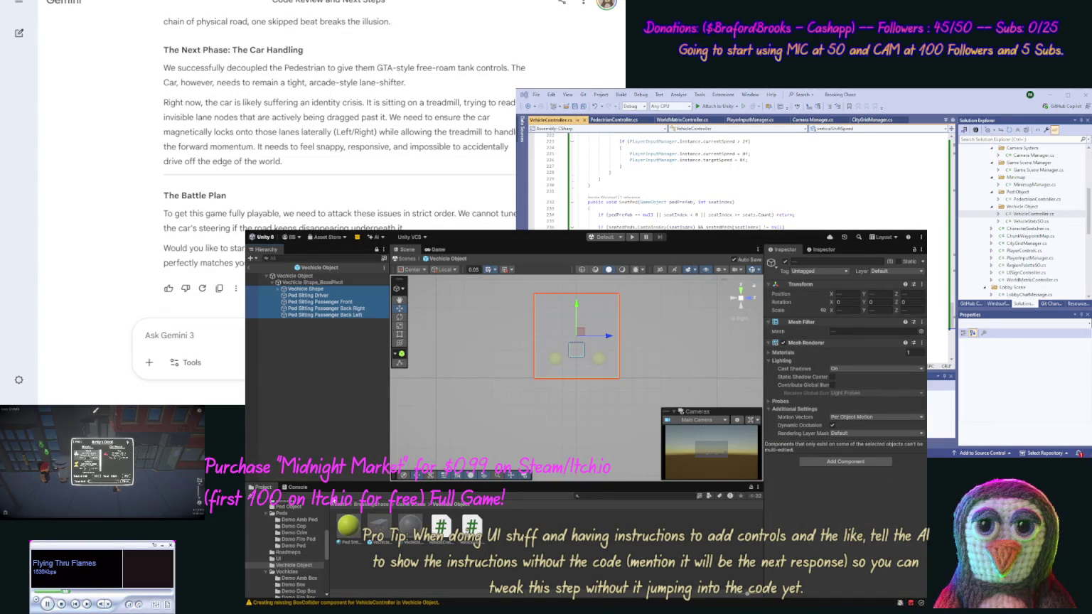
click(350, 412)
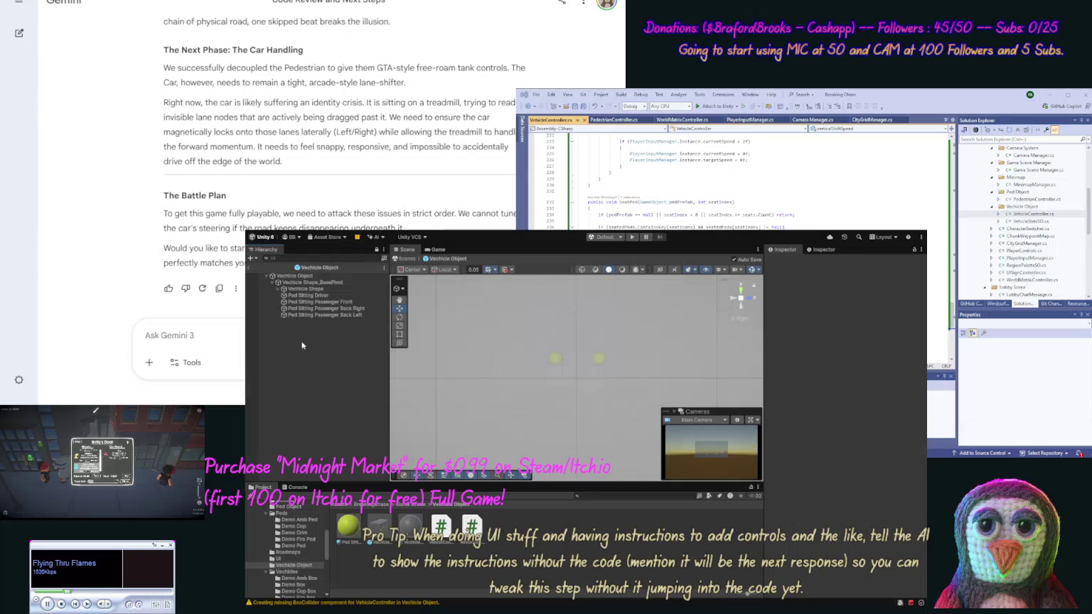
Leave the vehicle prefab and return to the Game Scene.
click(249, 268)
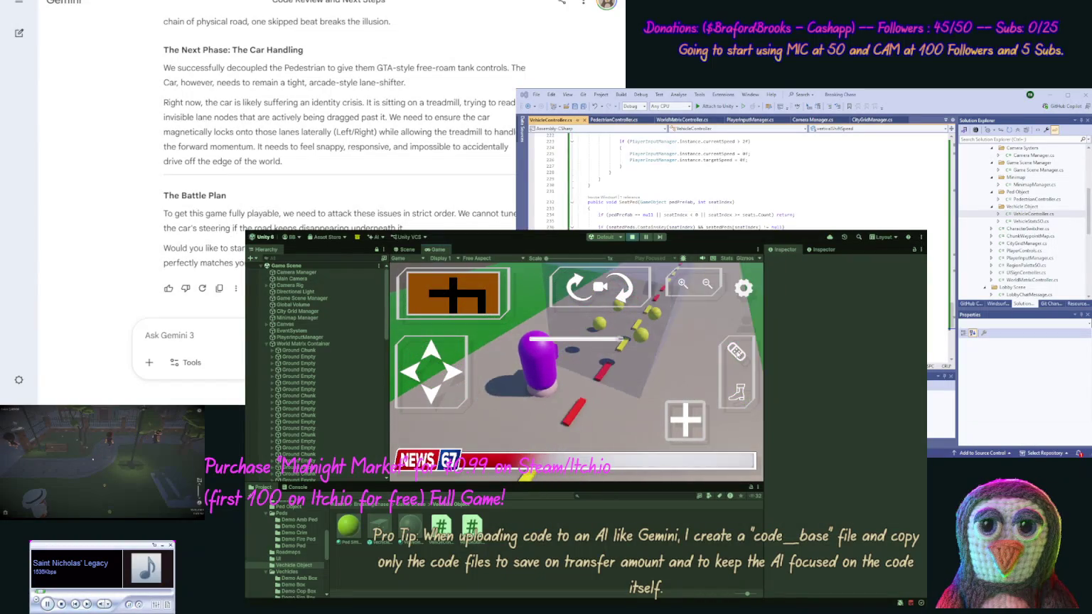
Get into the car, drive it forward along the road, then stop play mode.
click(735, 352)
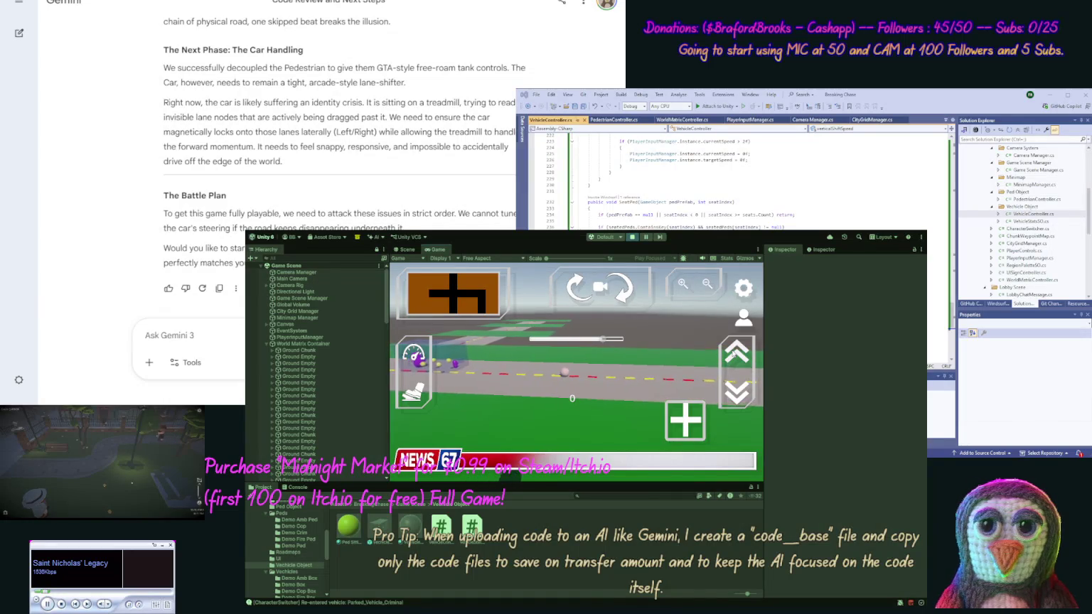
click(735, 353)
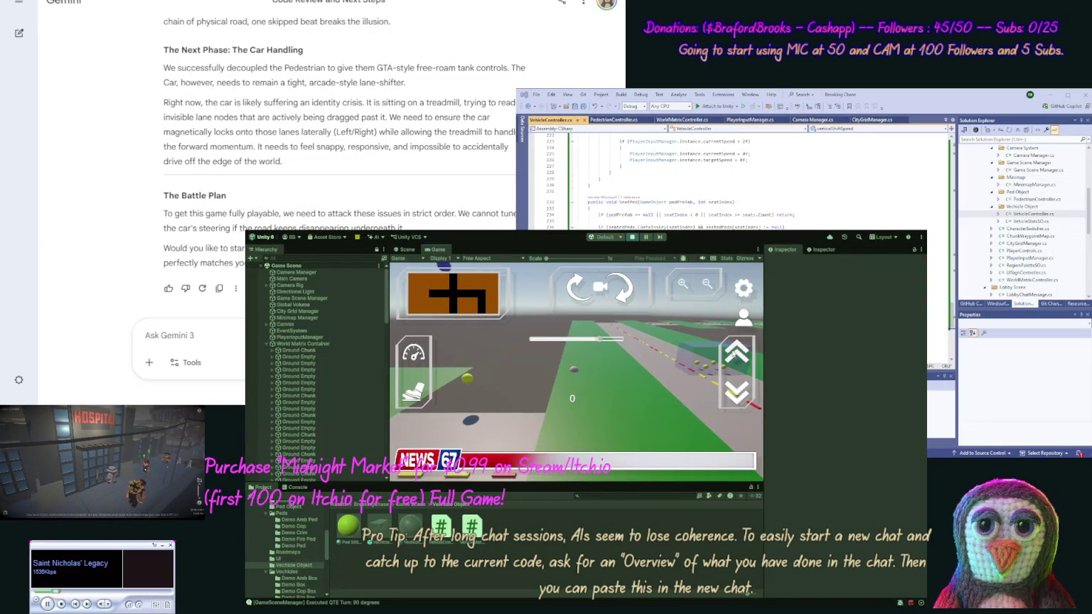
click(634, 239)
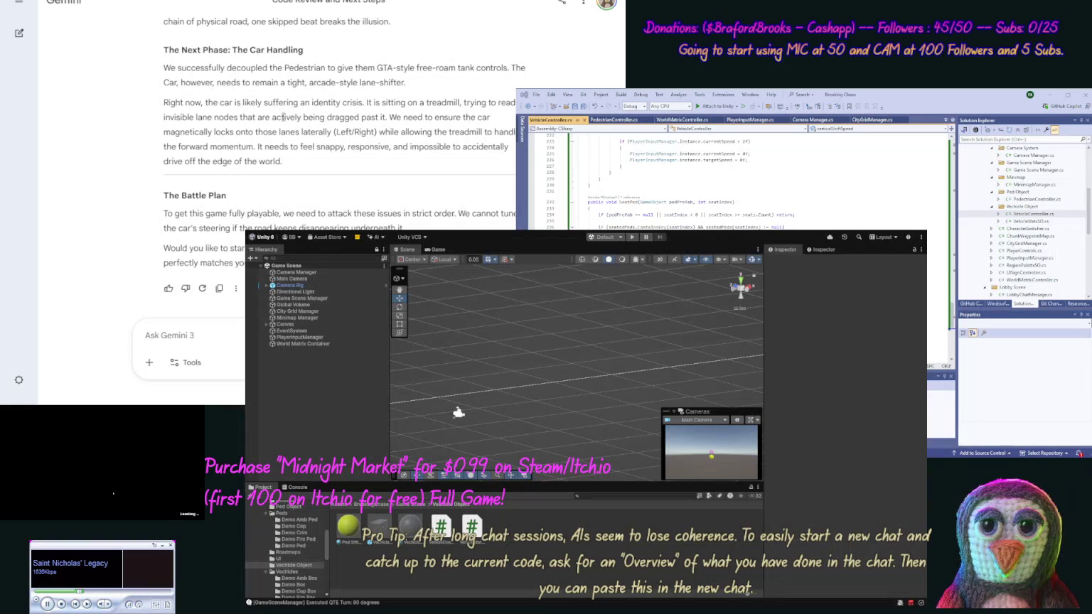
Send Gemini a prompt to drop the treadmill and generate chunks in a radius around the player.
text(ok )
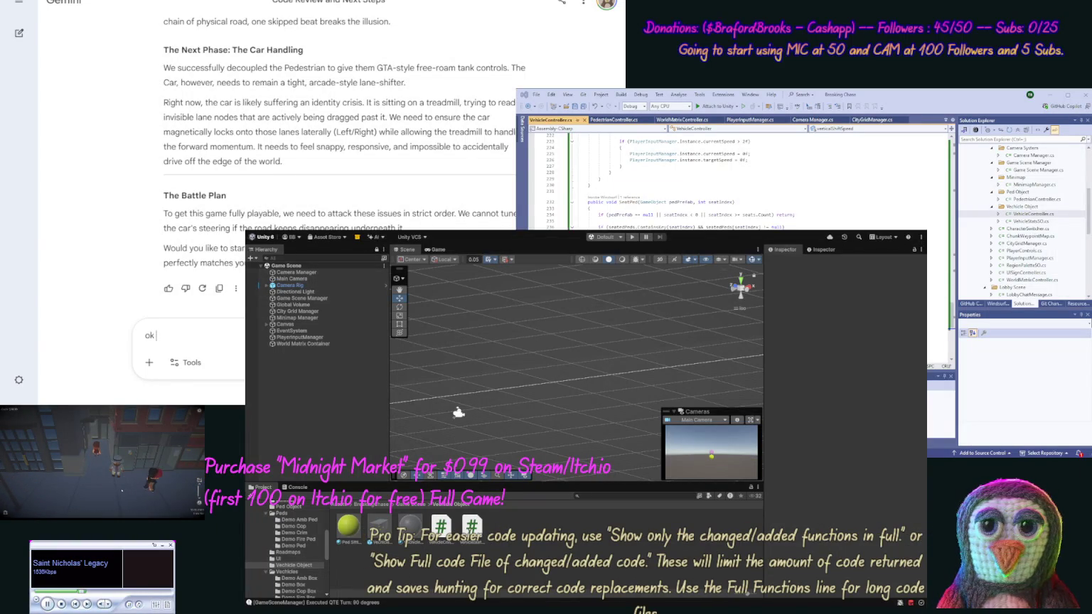
text(let's forget a)
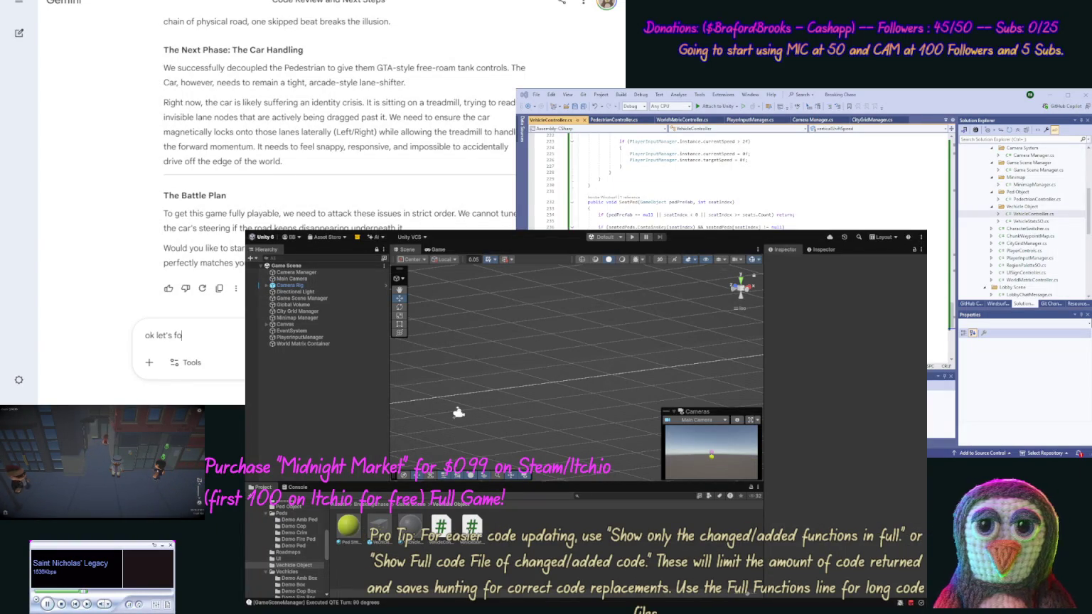
text(b)
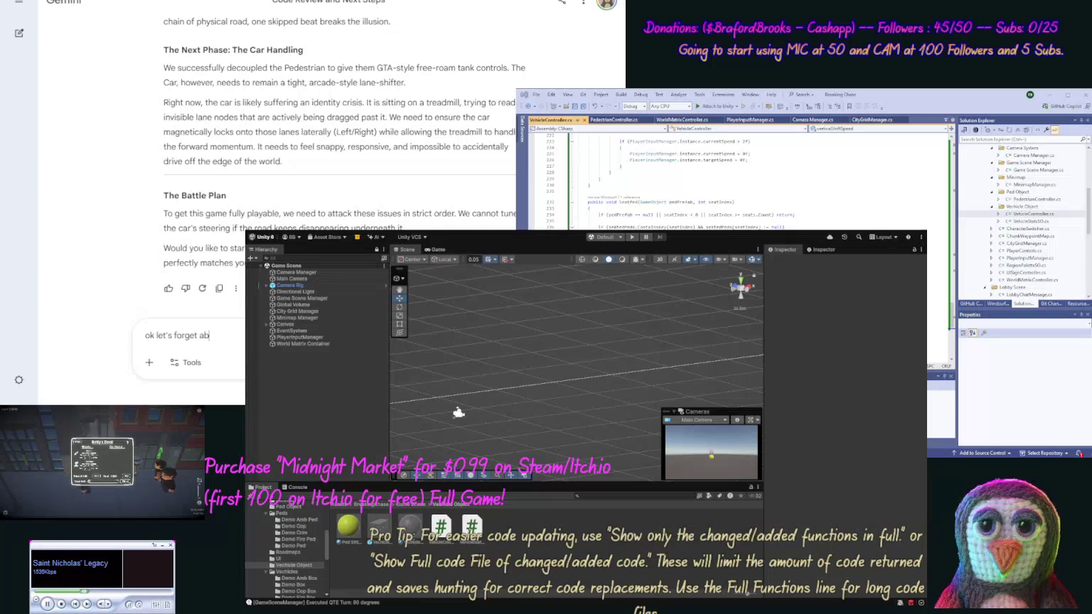
text(out our tr)
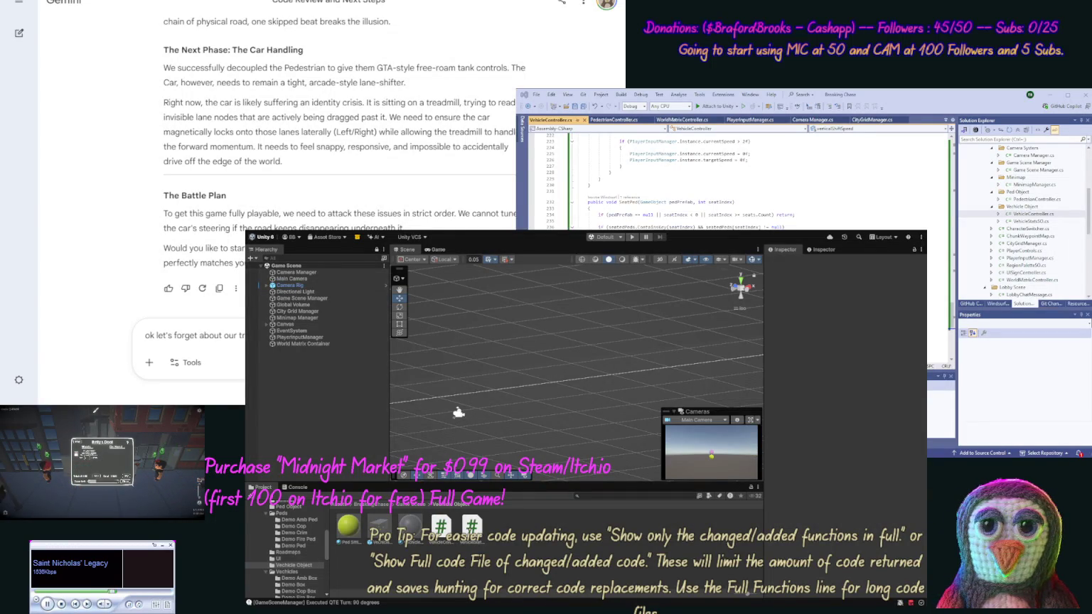
text(radius aro)
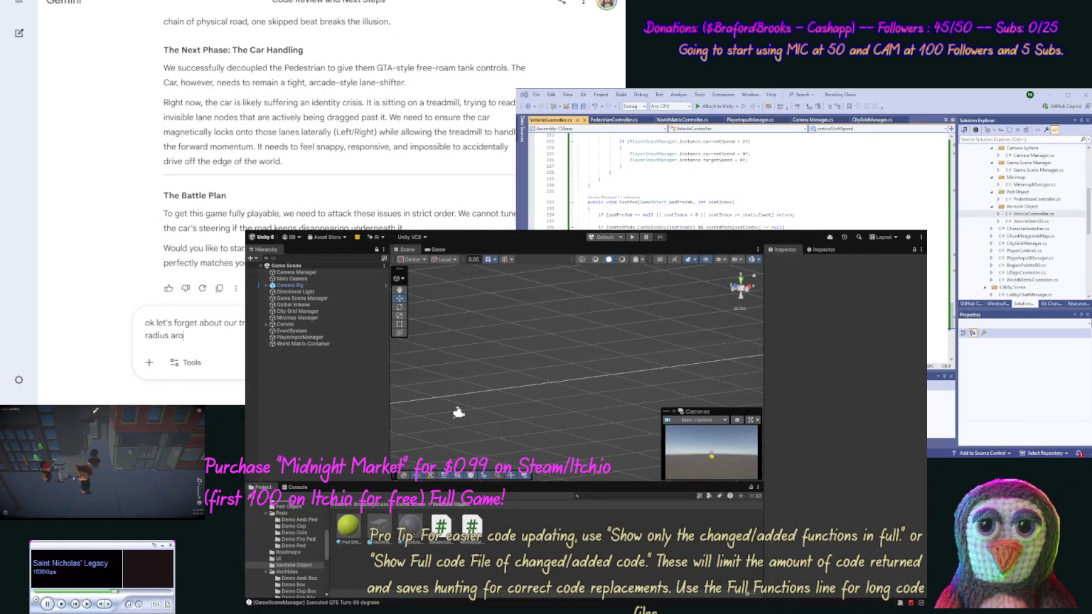
text(und the play)
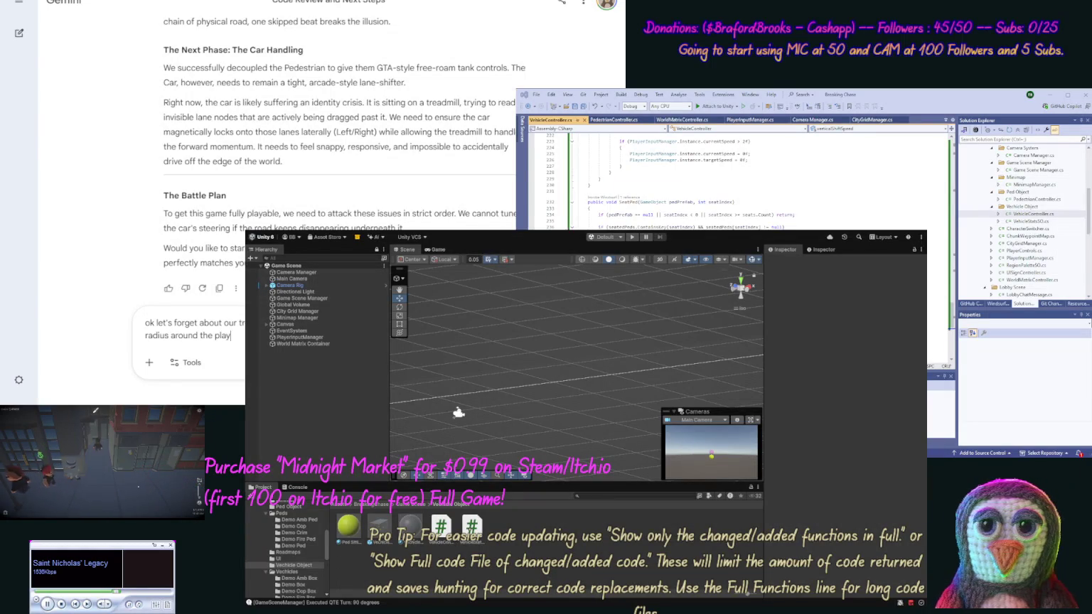
text(er,)
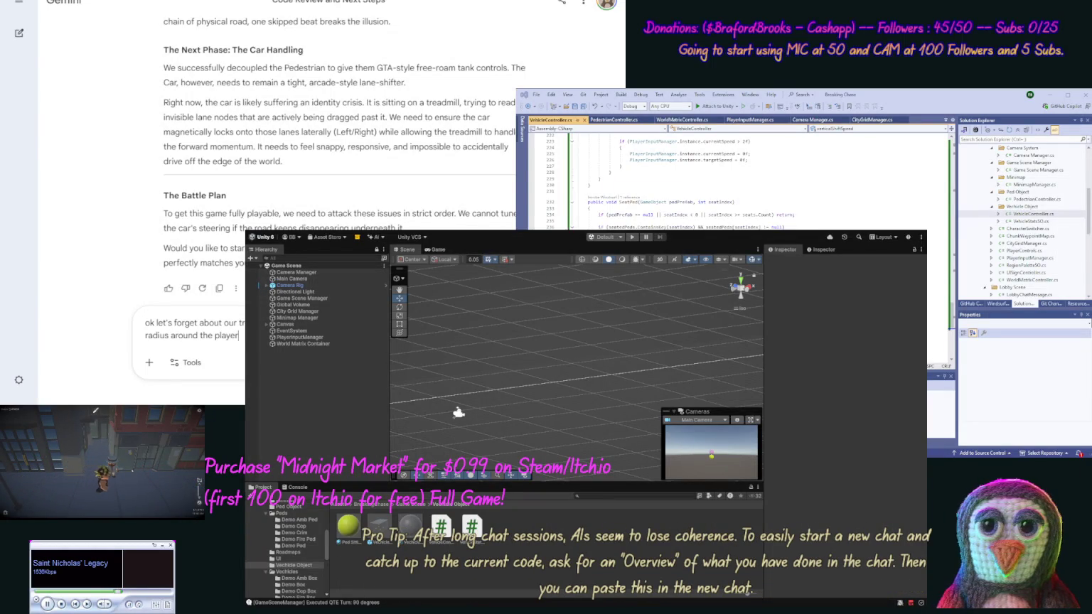
text( t)
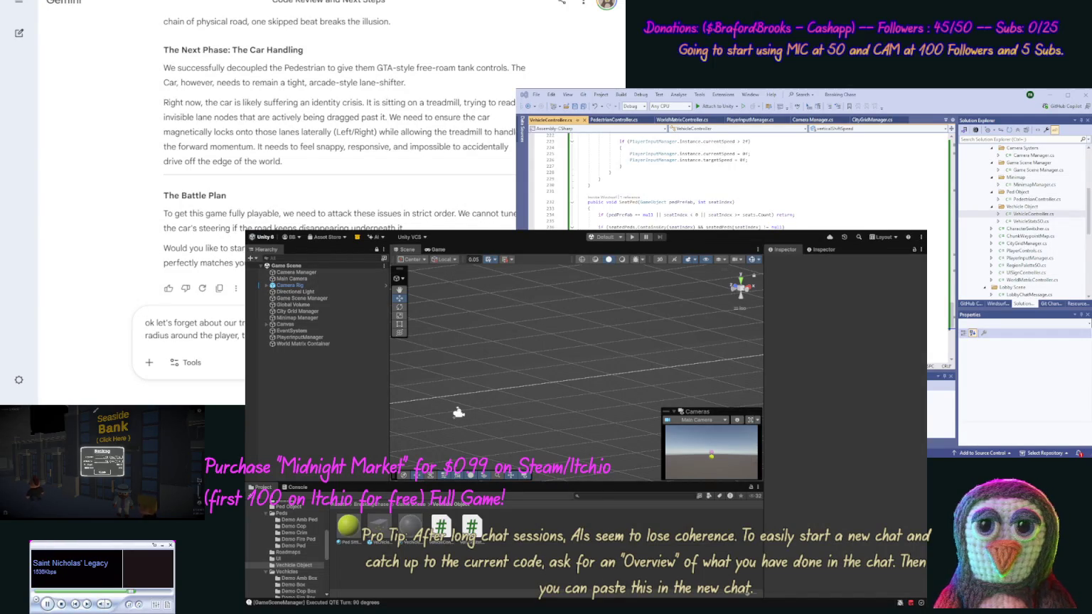
text(point. Y)
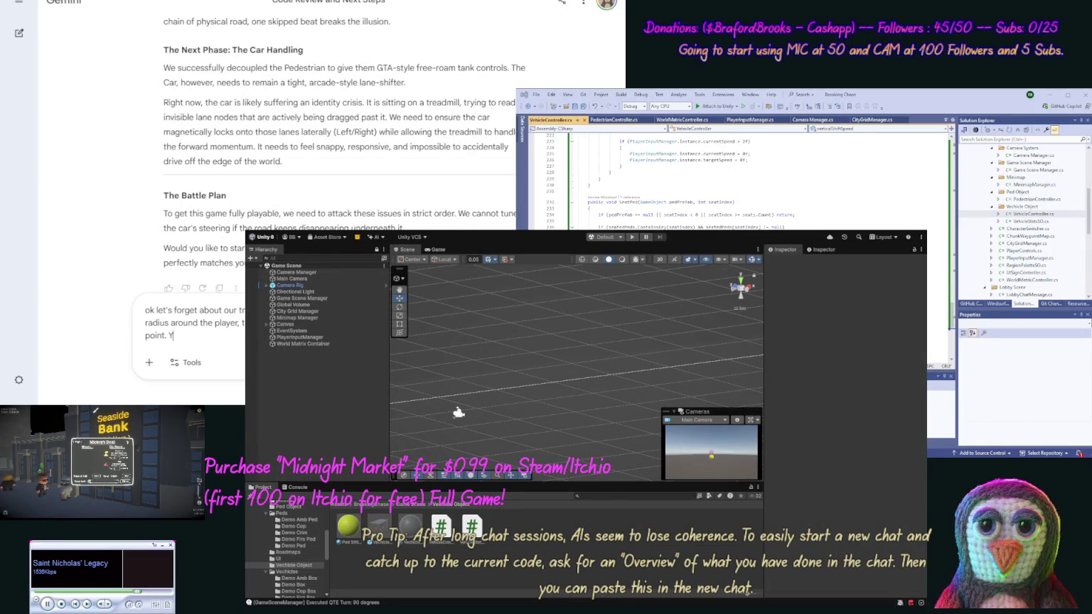
text(our thoughts on )
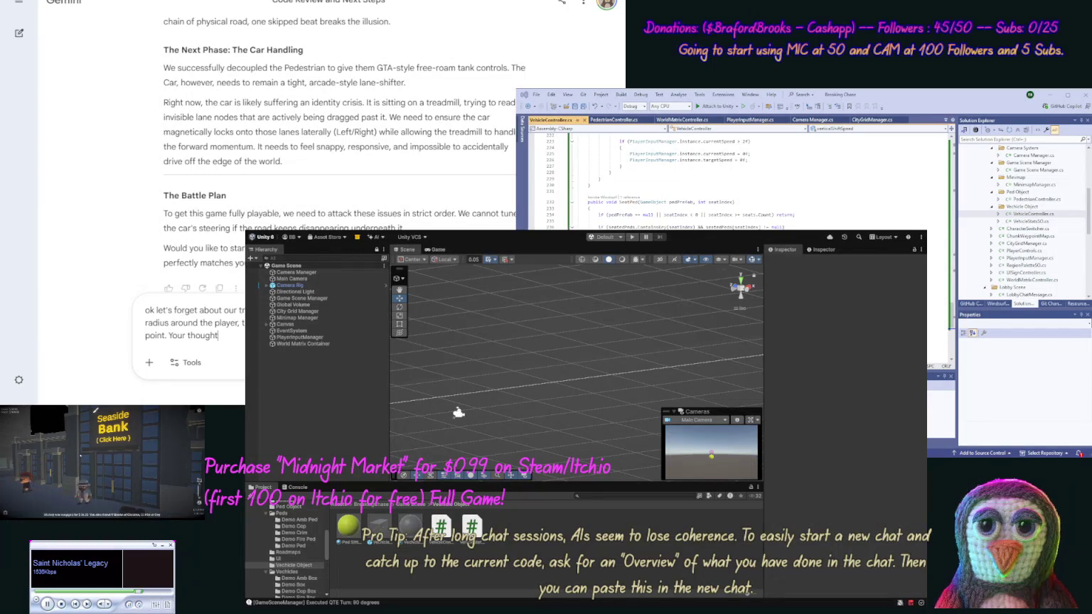
text(the)
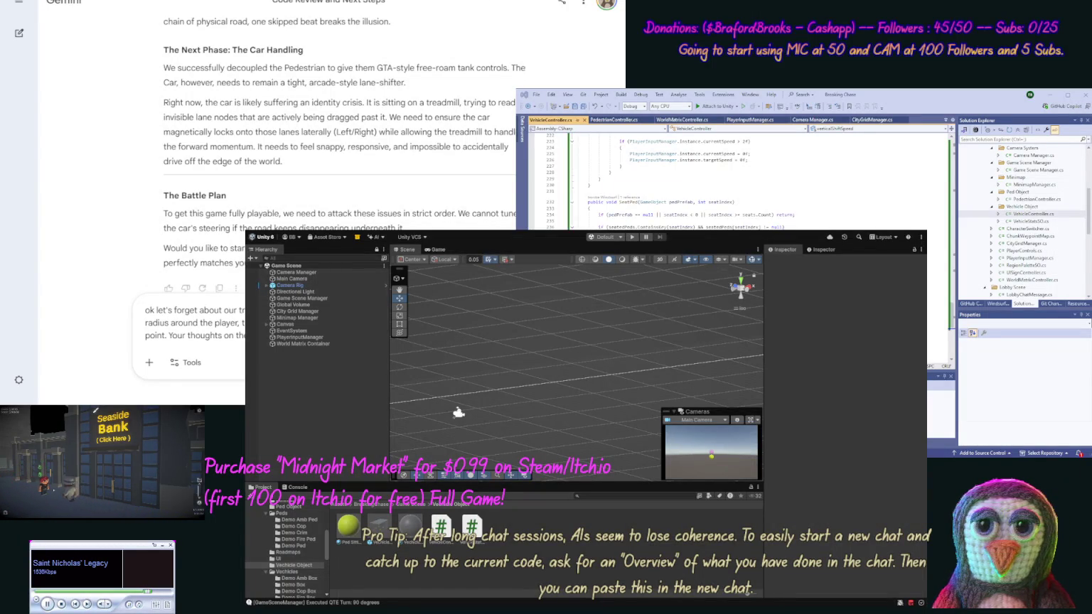
key(Return)
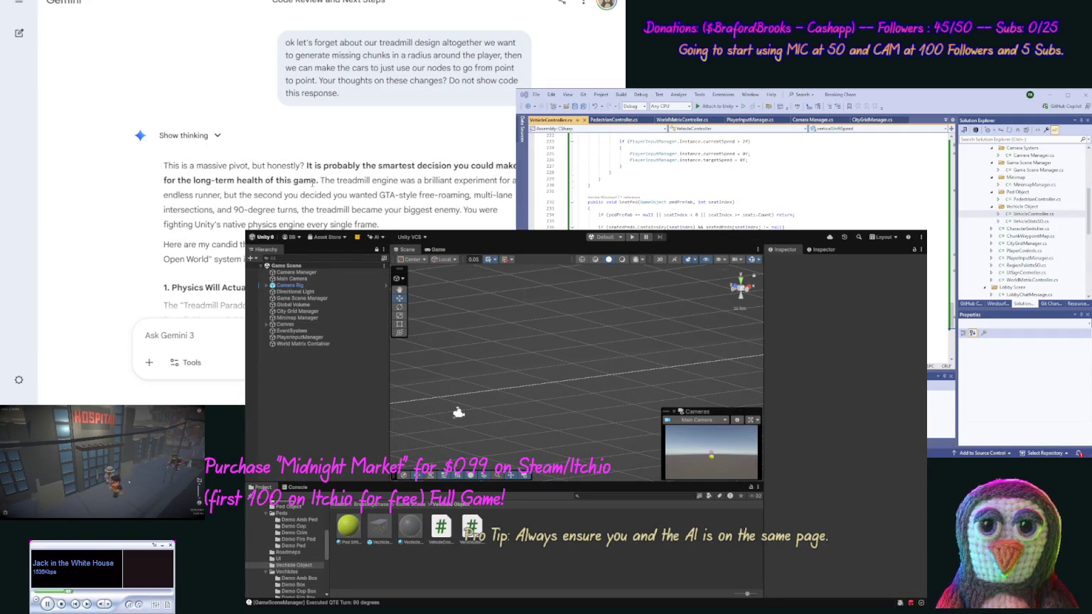
Scroll down through Gemini's reply endorsing the open-world pivot.
scroll(109, 110, down, 1)
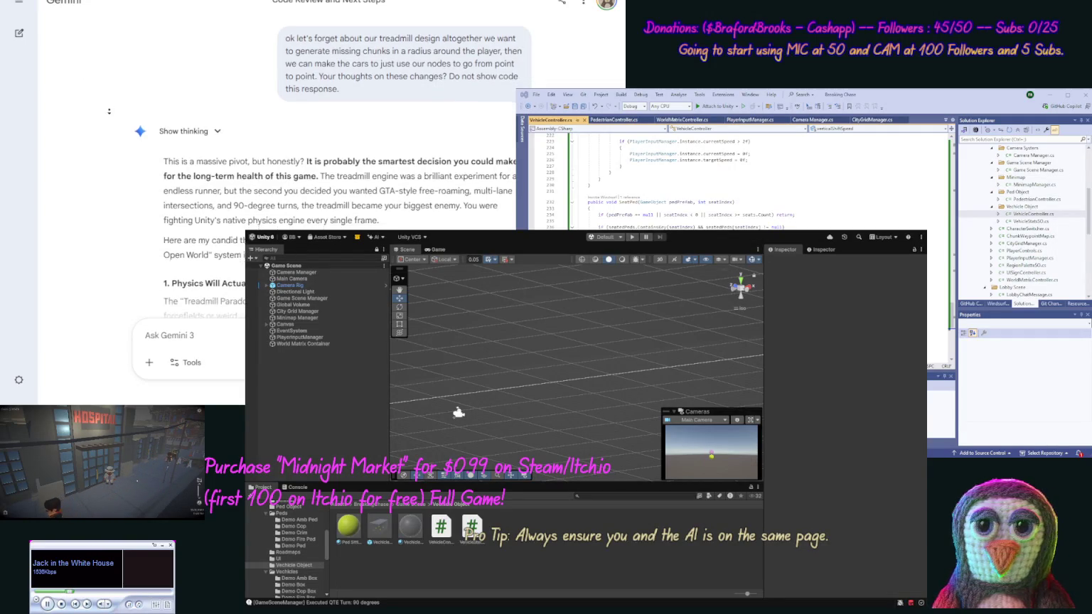
scroll(109, 109, down, 3)
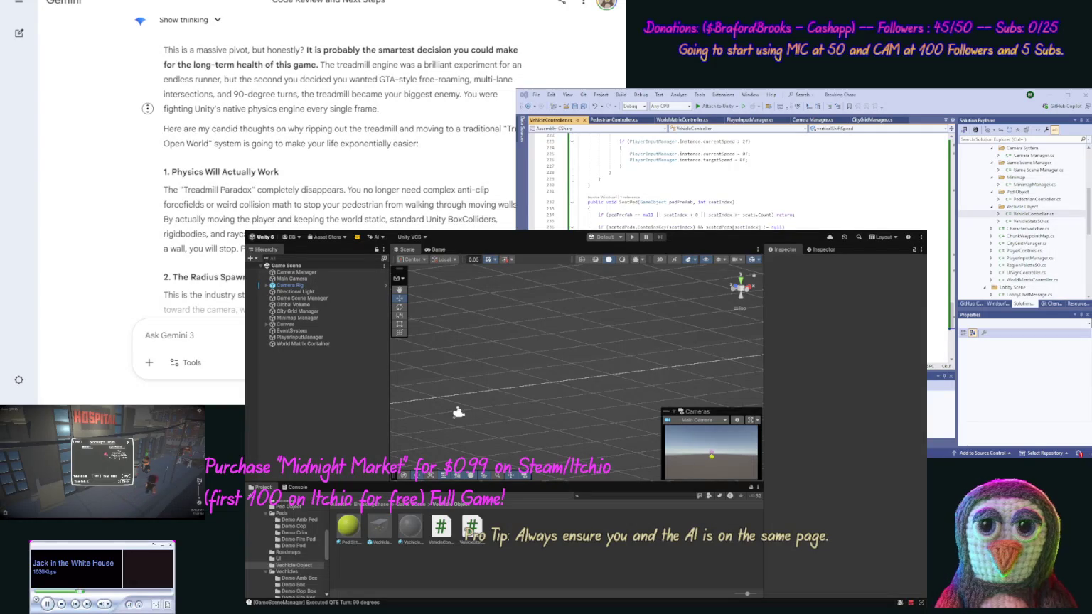
scroll(145, 121, down, 3)
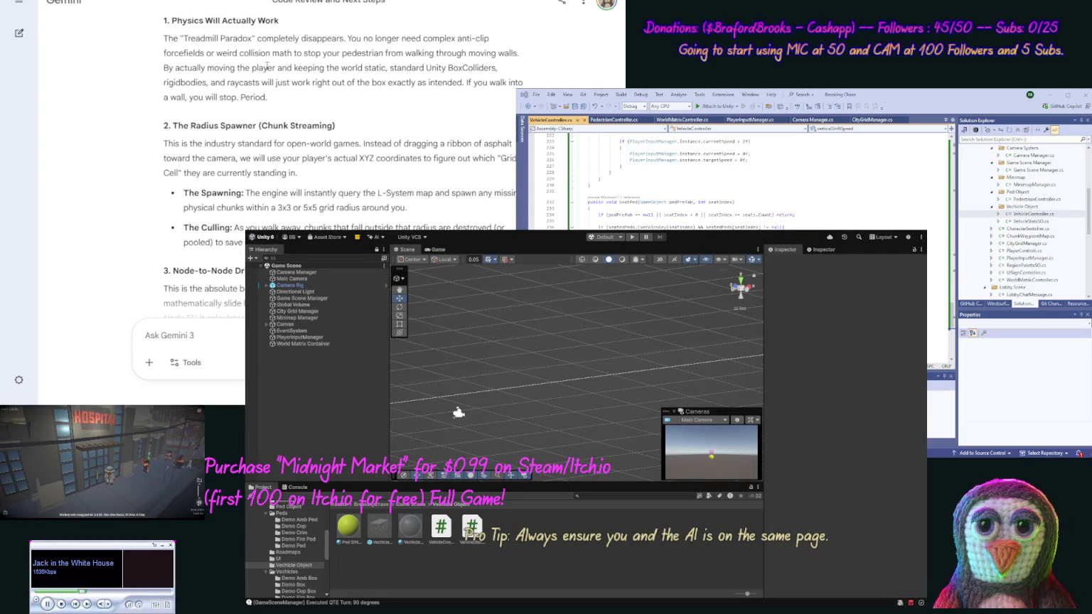
middle_click(118, 164)
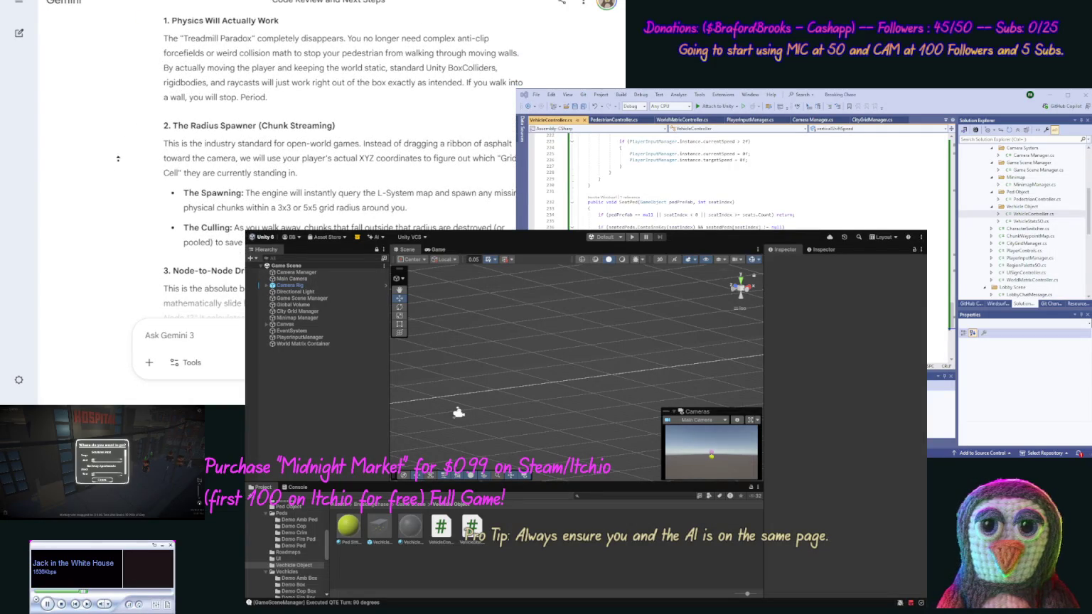
scroll(117, 164, down, 2)
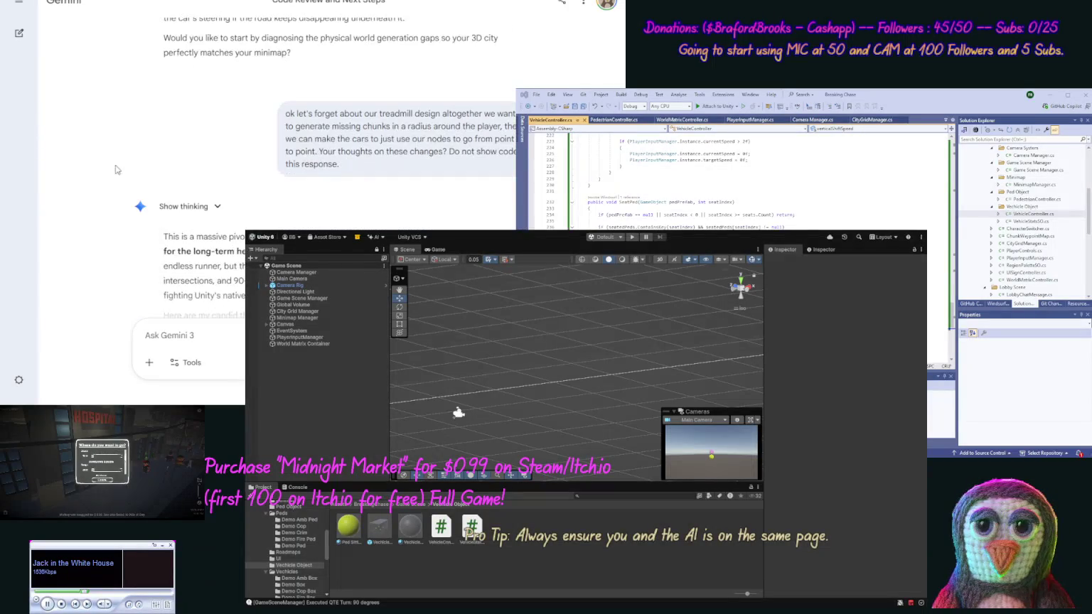
click(250, 112)
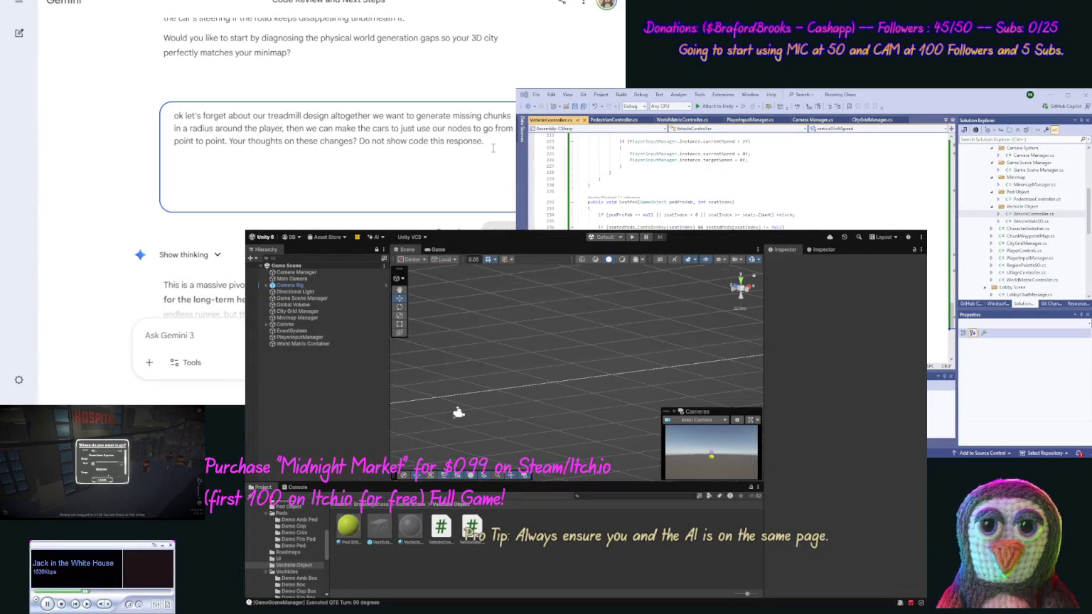
Revise the prompt so chunk generation is based directly on the player's position, then resend it.
text( We)
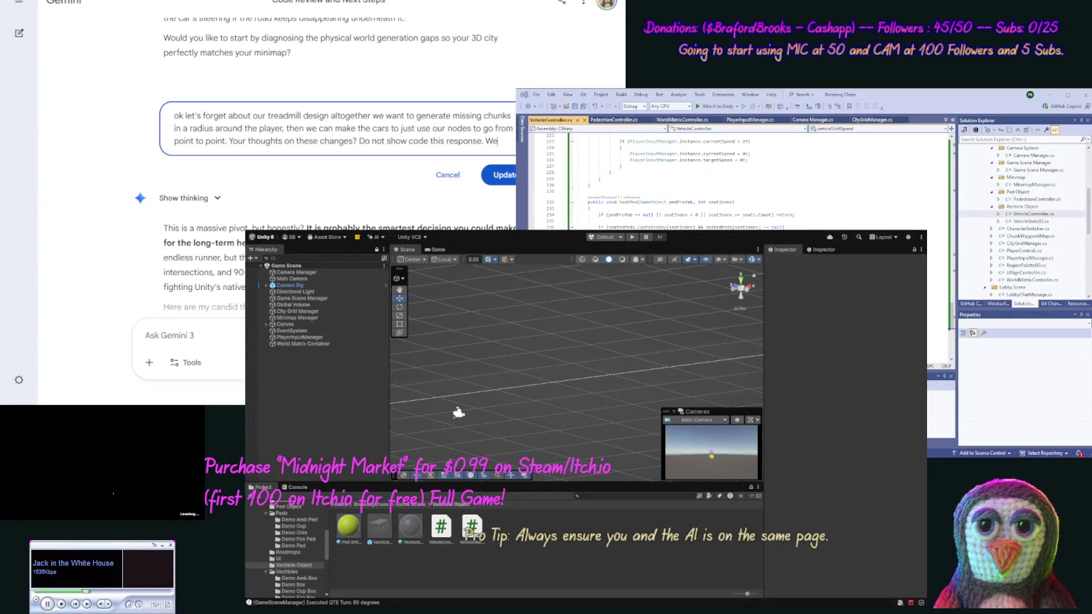
text( still wan)
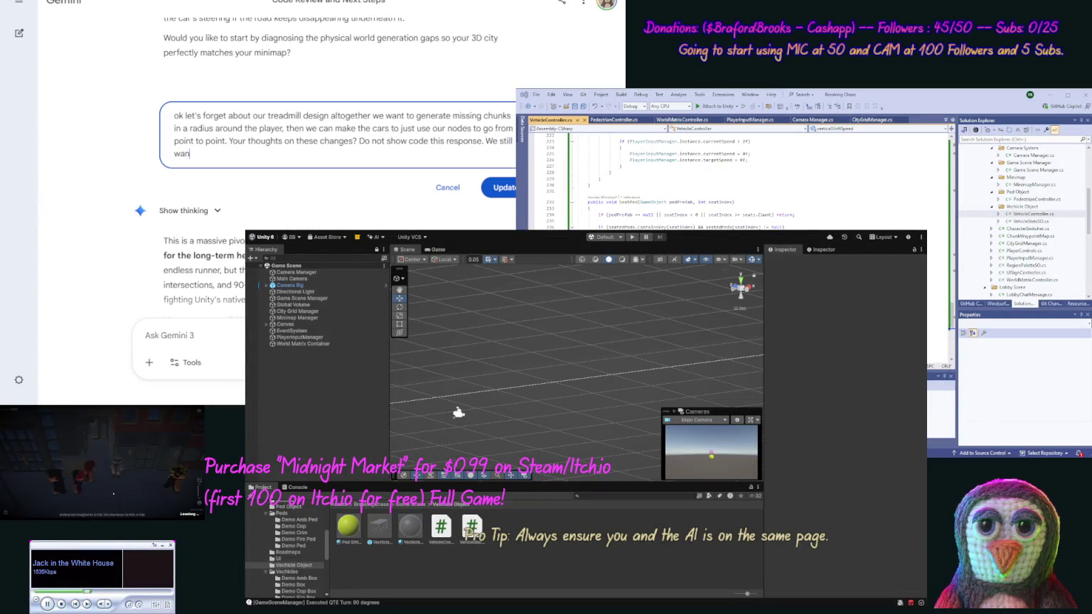
text(t to keep )
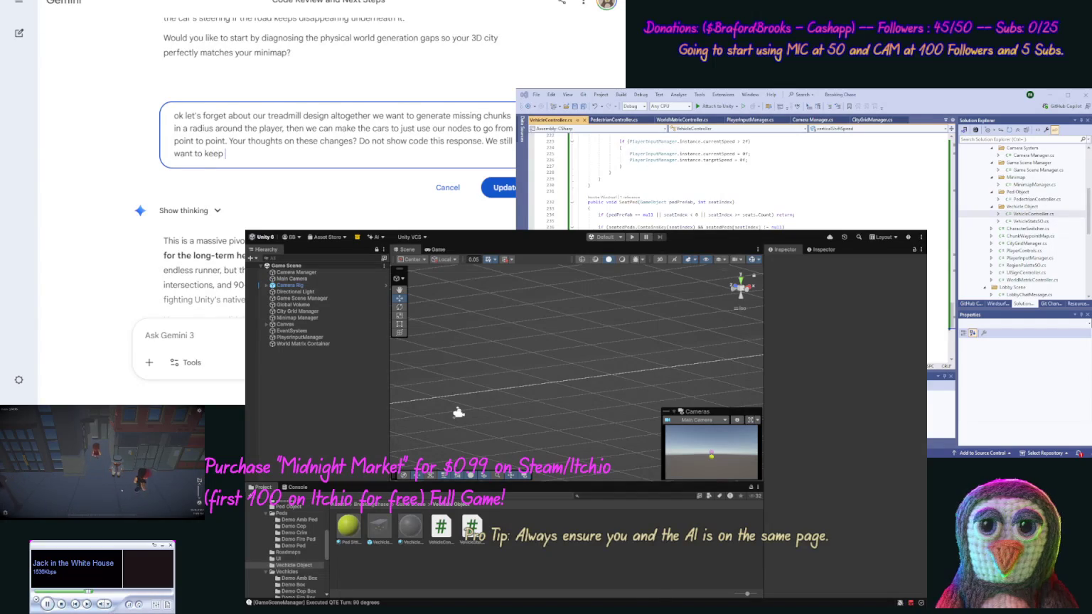
text(our worl)
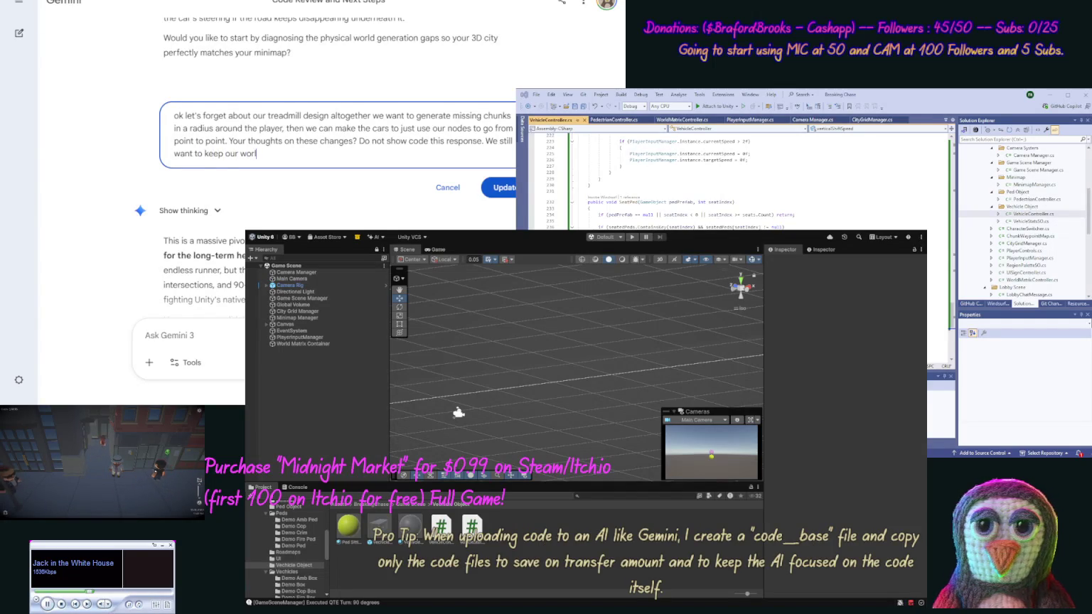
text(d around our c)
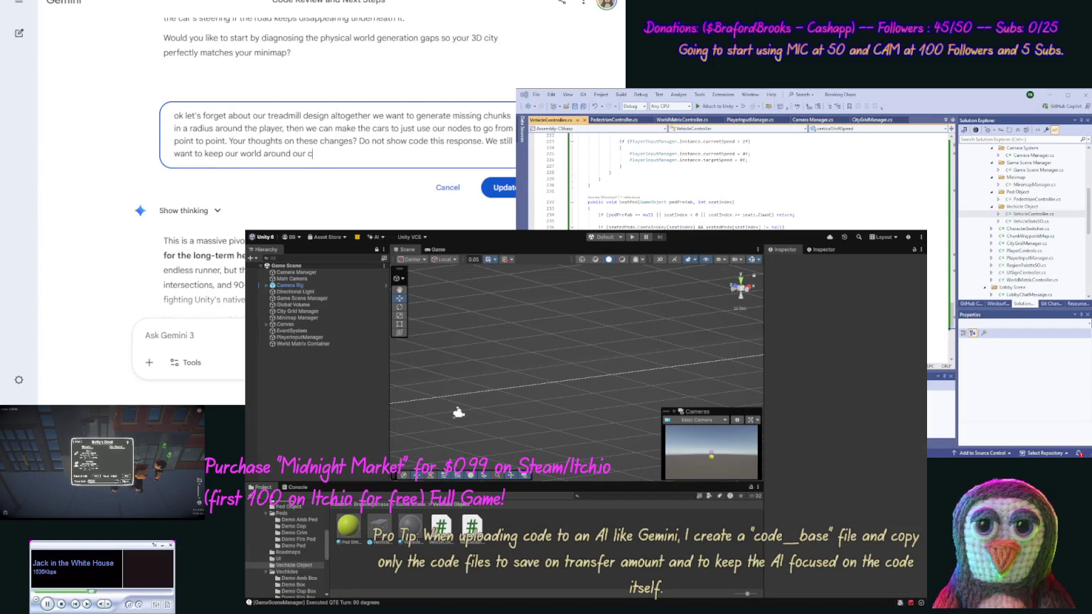
text(enter point of the world, and this point should be the players pos)
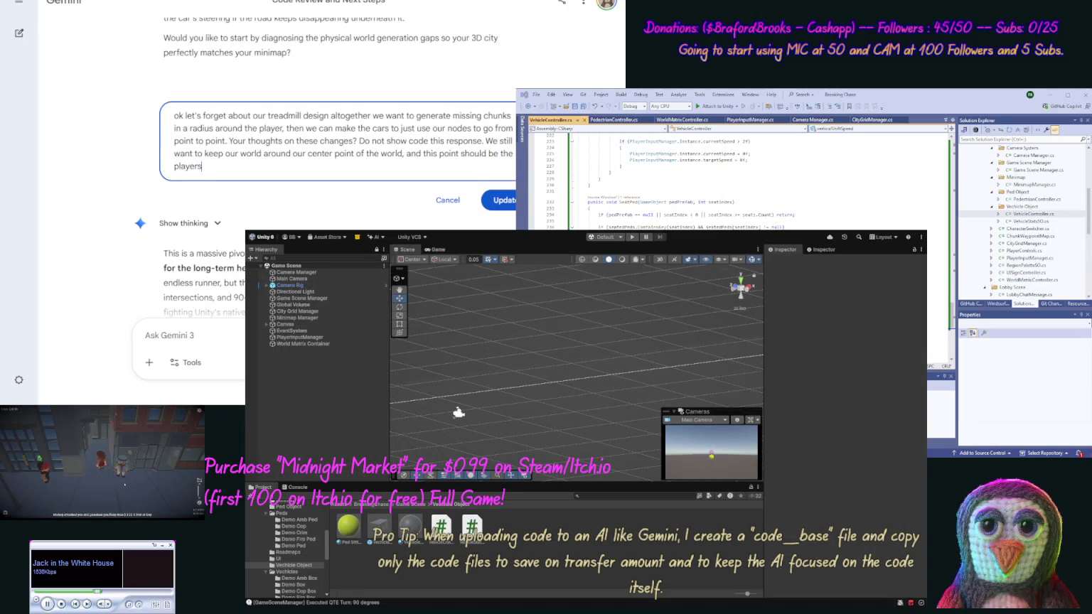
text(ition)
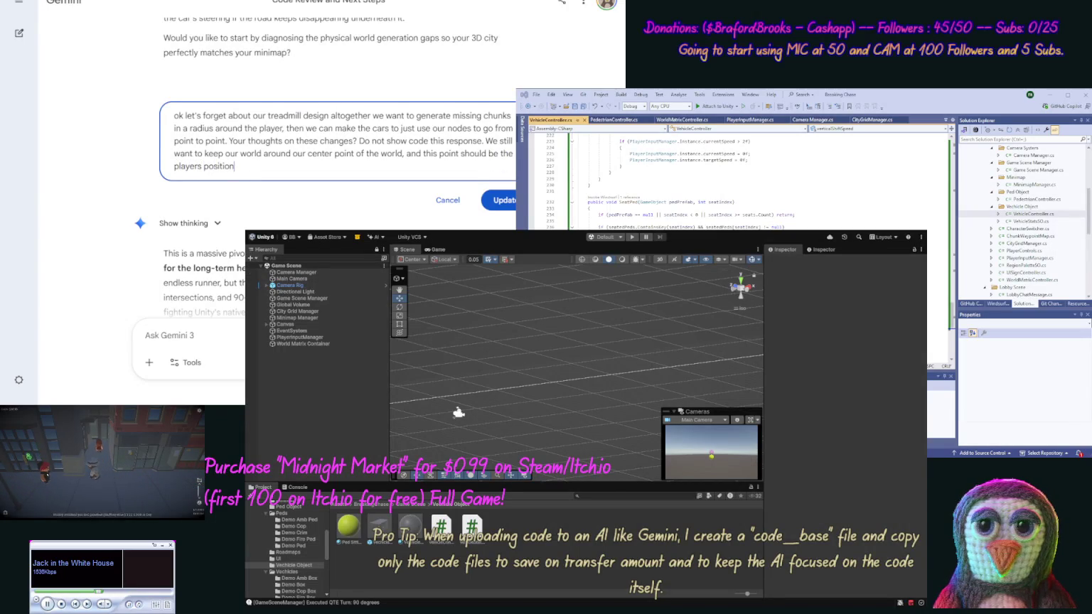
text(, so our world)
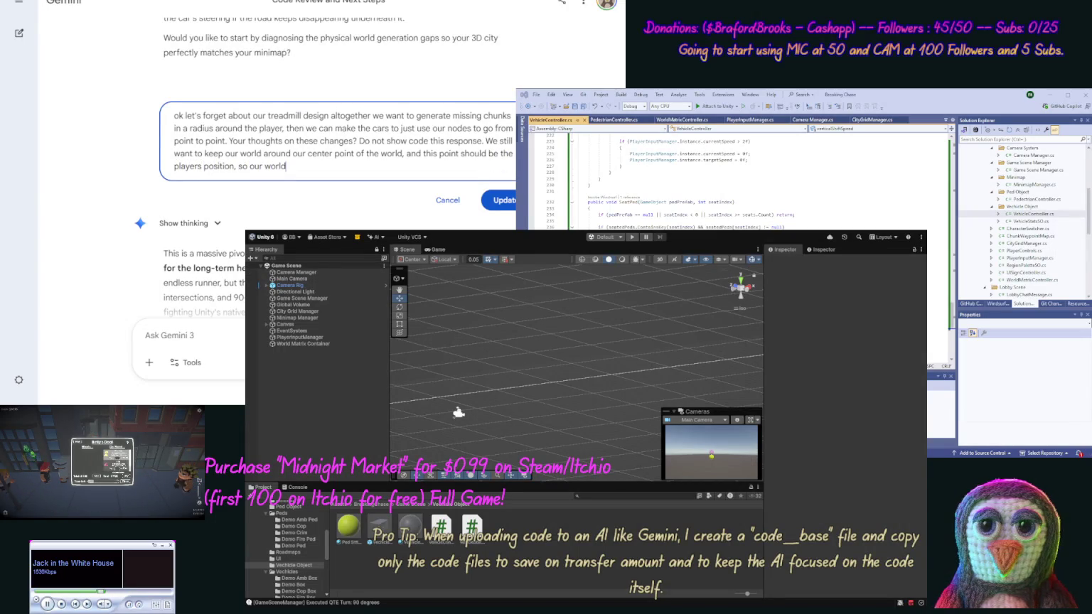
text( is )
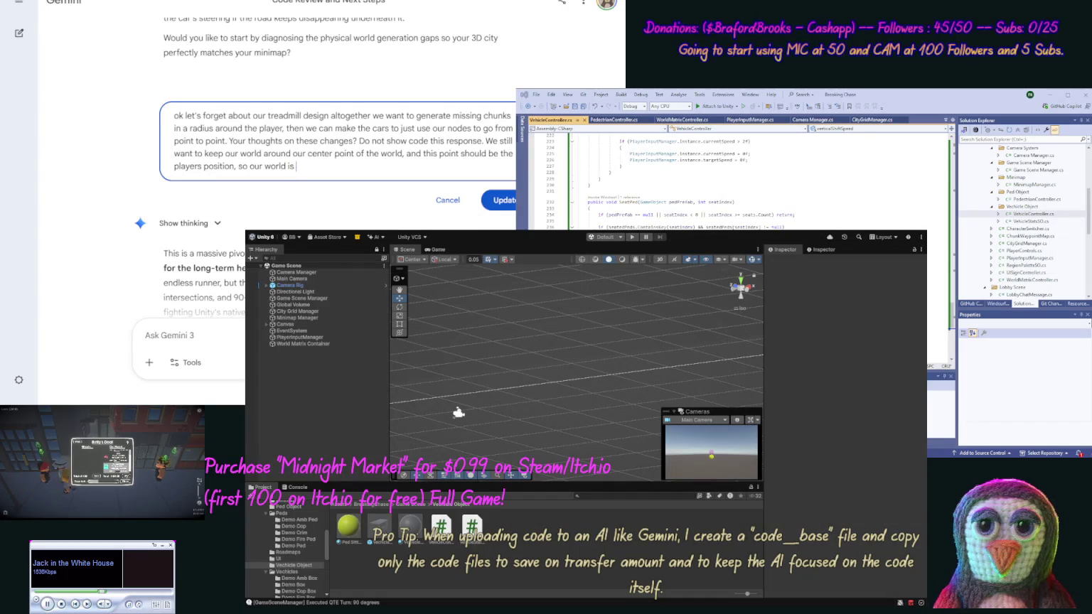
text(still)
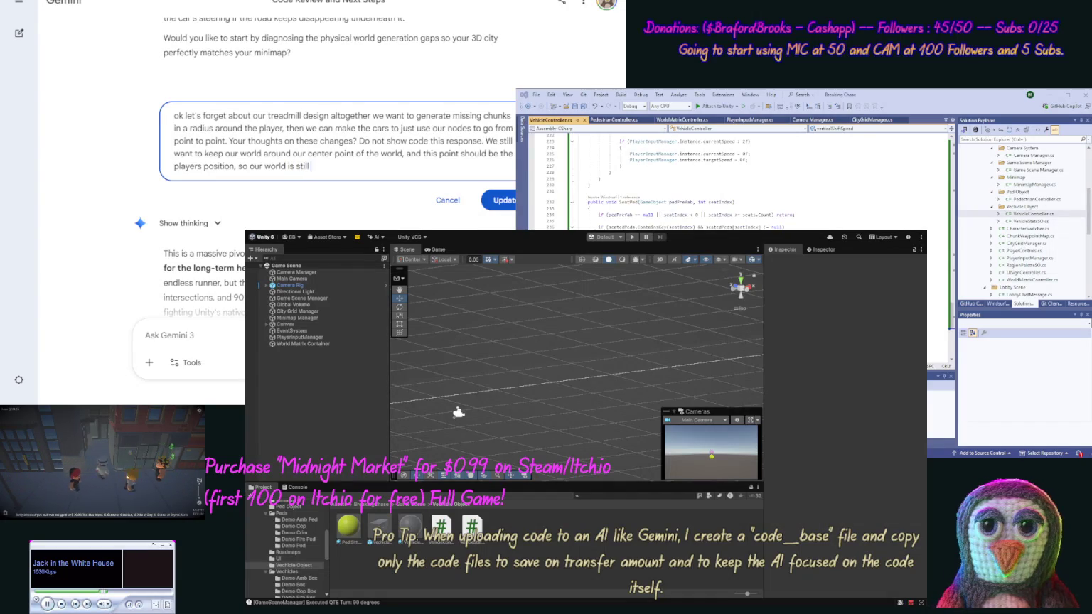
text( kinda li)
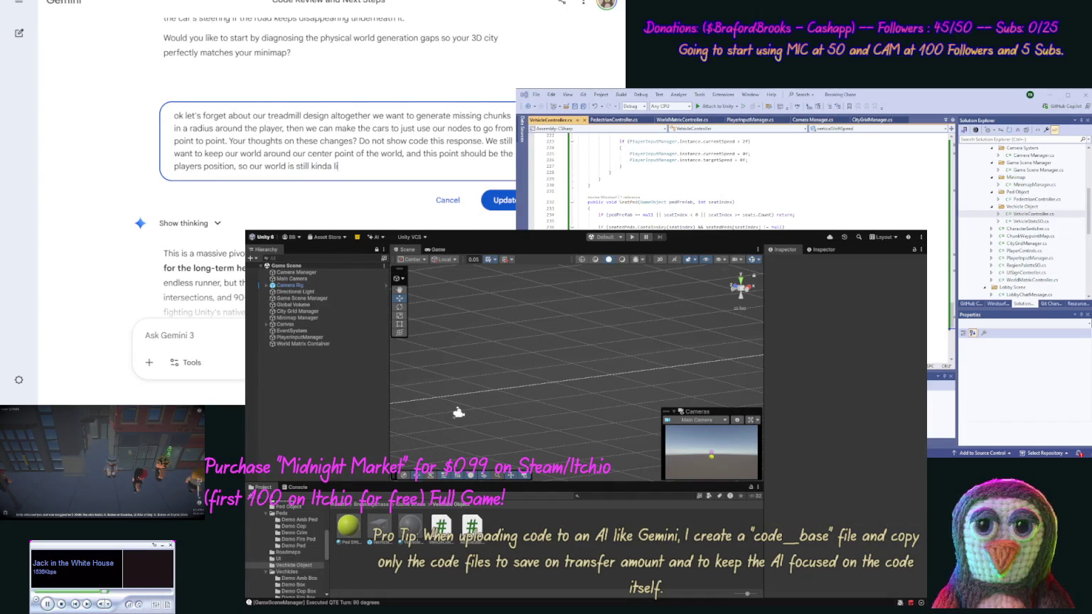
text(ke a tread)
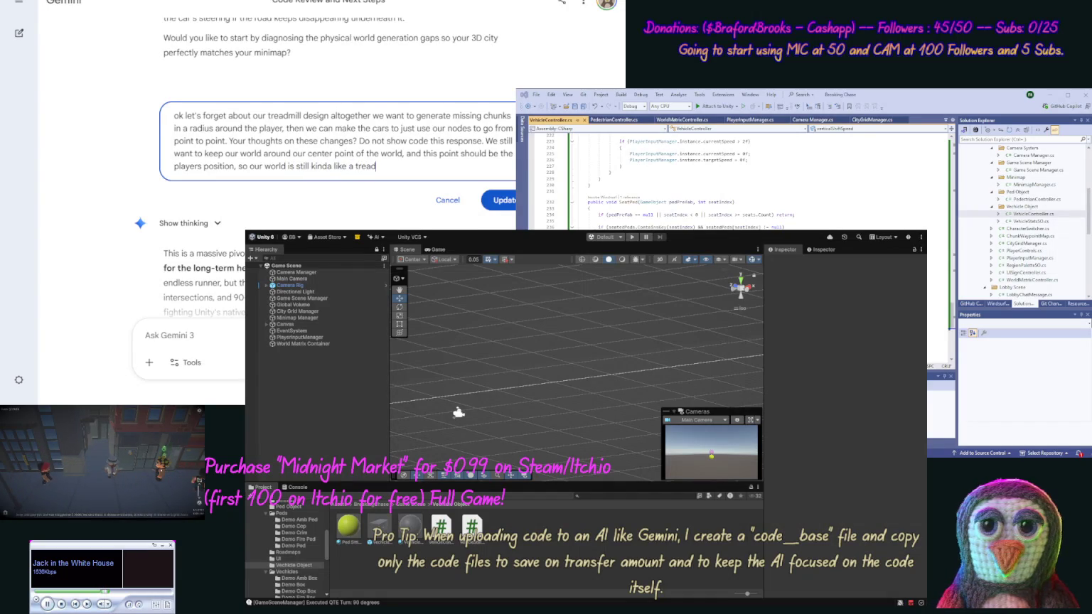
text(mill)
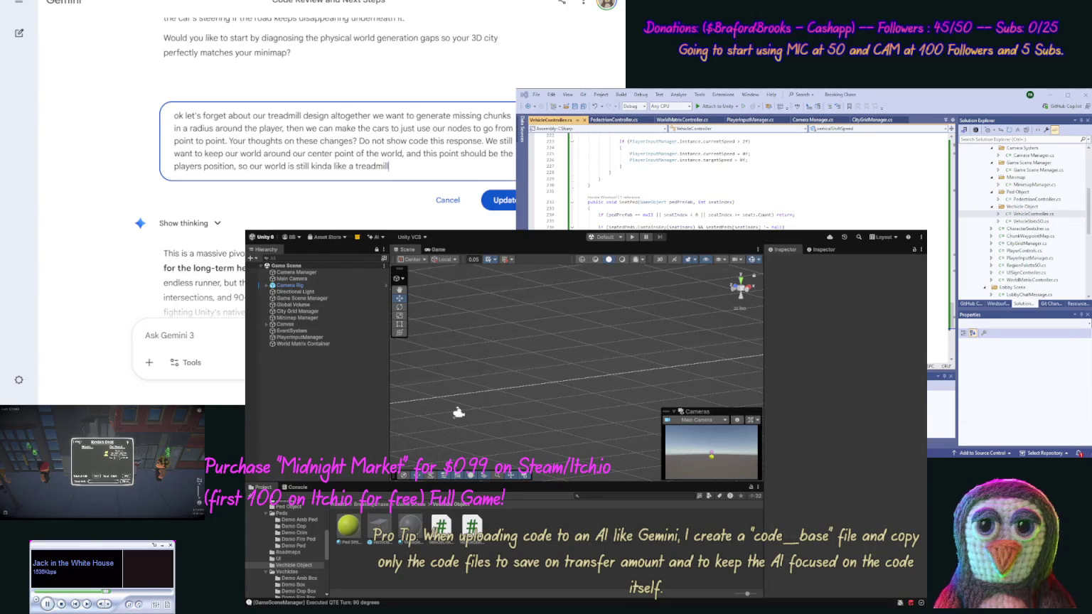
text(,)
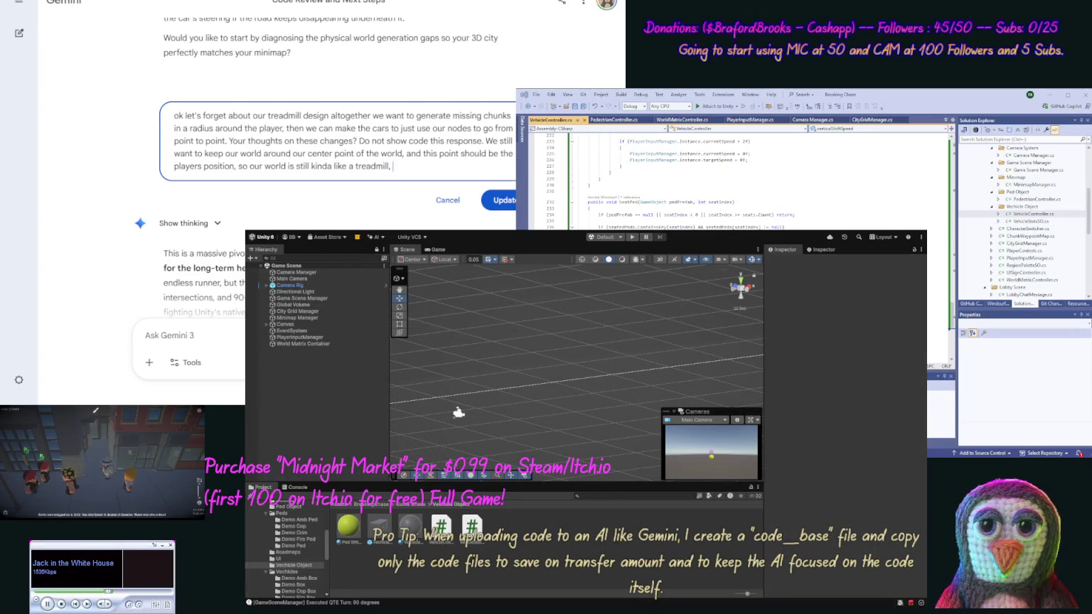
text(but gen)
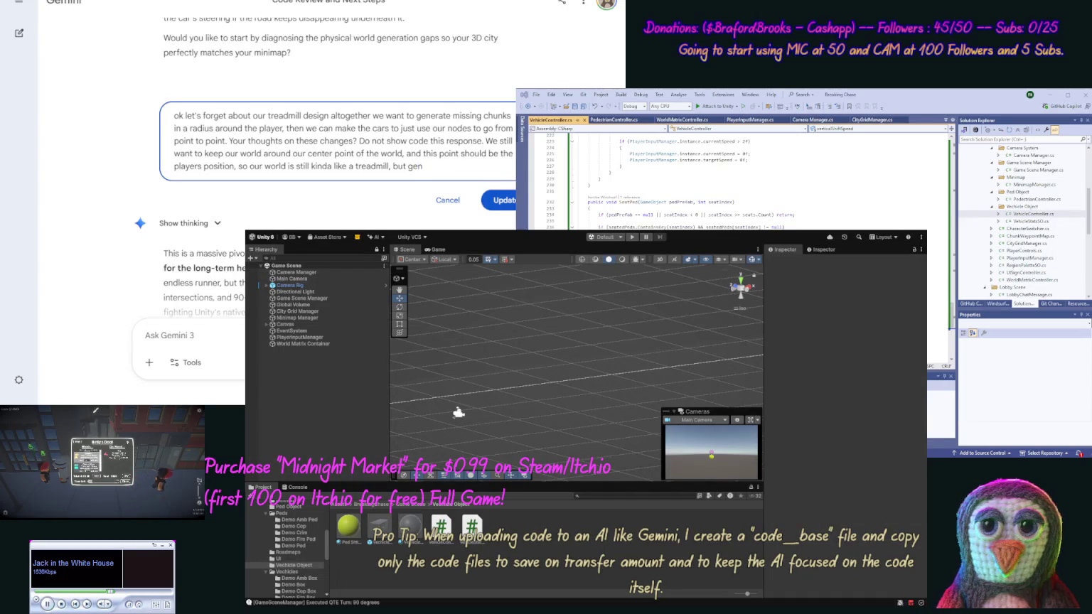
text(eration)
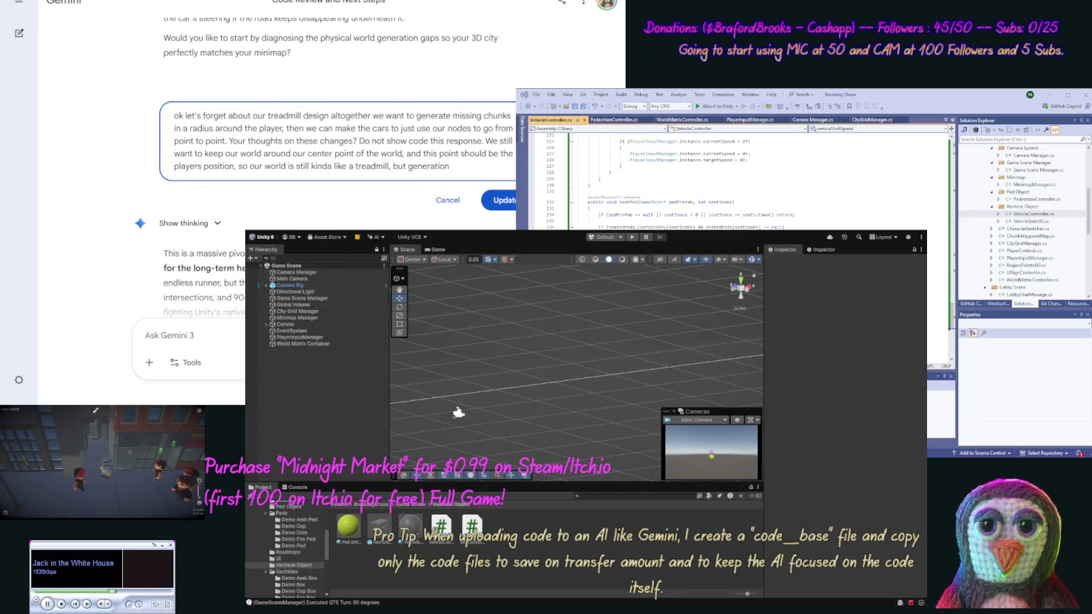
text( is pas)
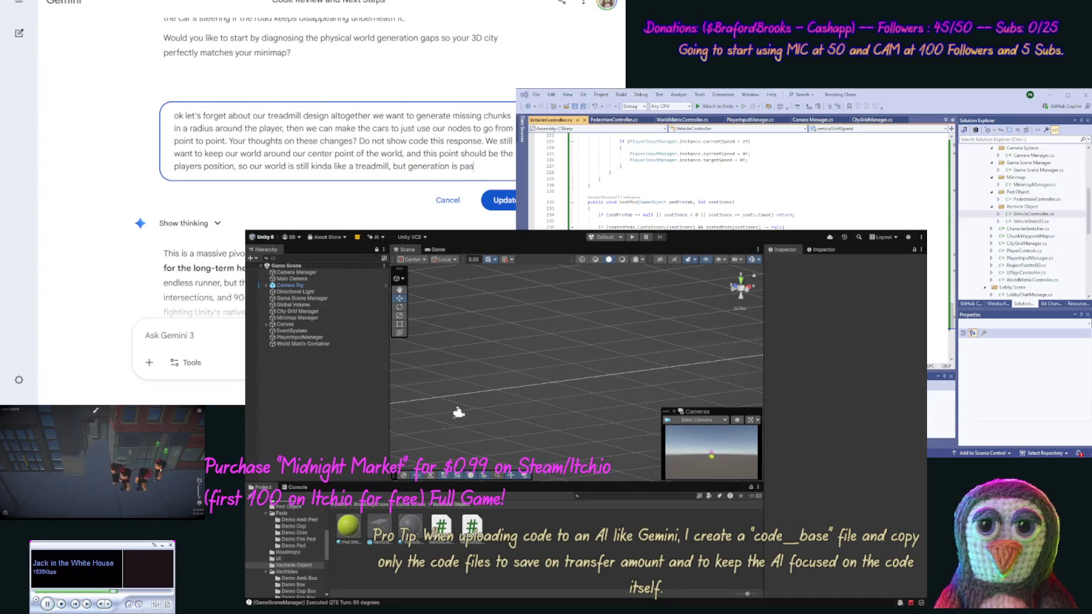
text(sed off to)
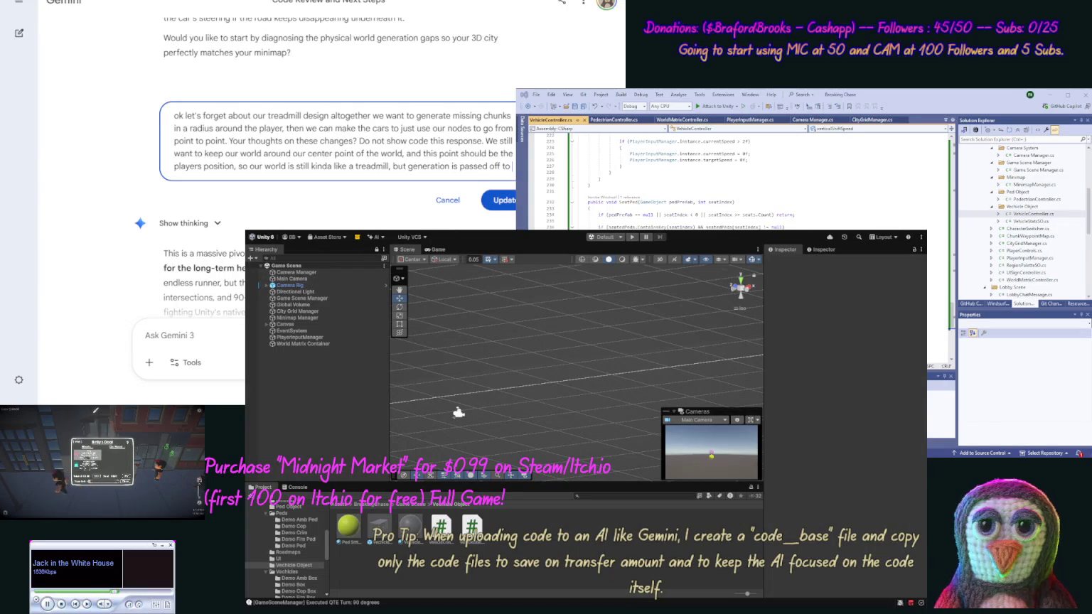
text( player loc)
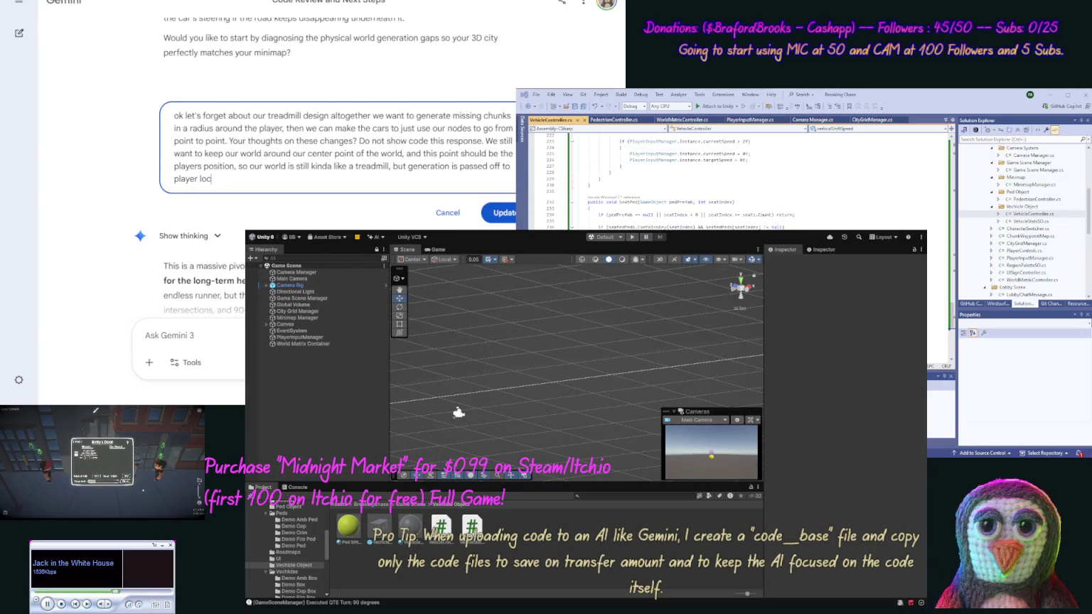
text(ation,)
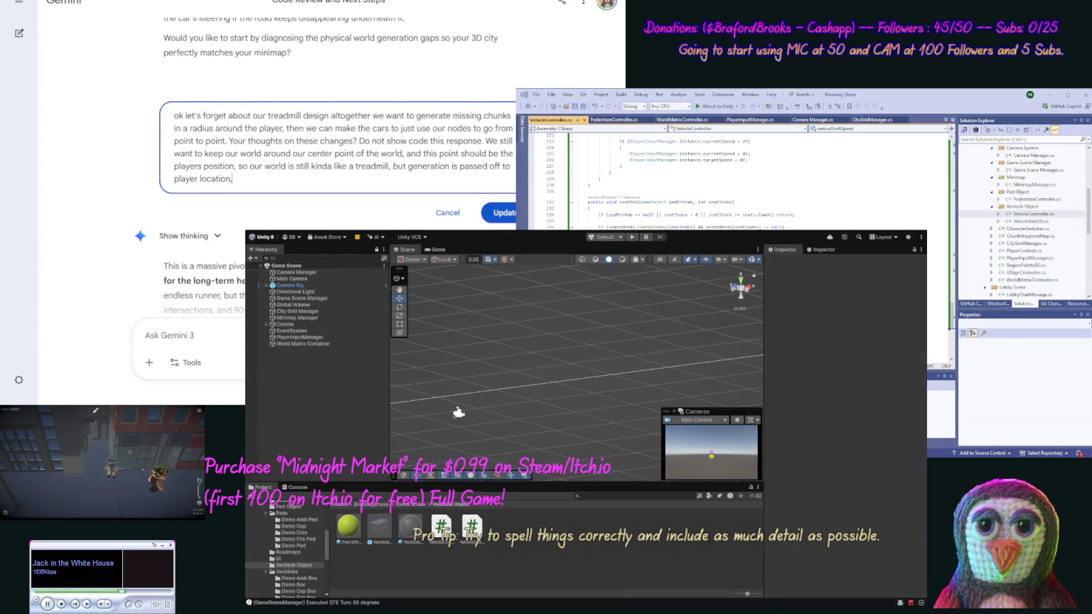
key(ctrl+shift+Left)
key(ctrl+shift+Left)
key(ctrl+shift+Left)
key(ctrl+shift+Left)
key(ctrl+shift+Left)
key(ctrl+shift+Left)
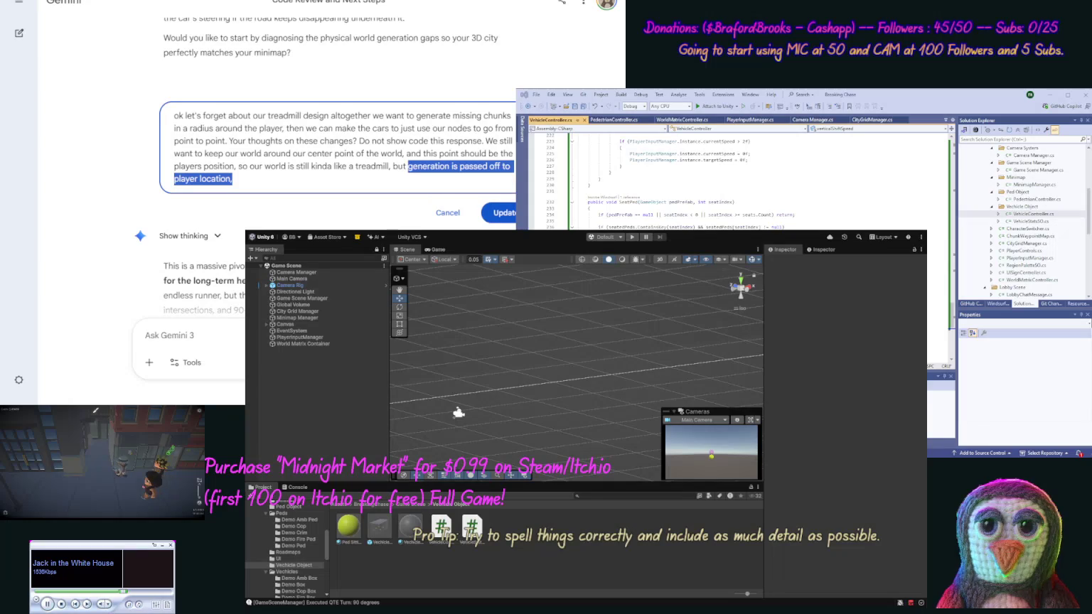
key(BackSpace)
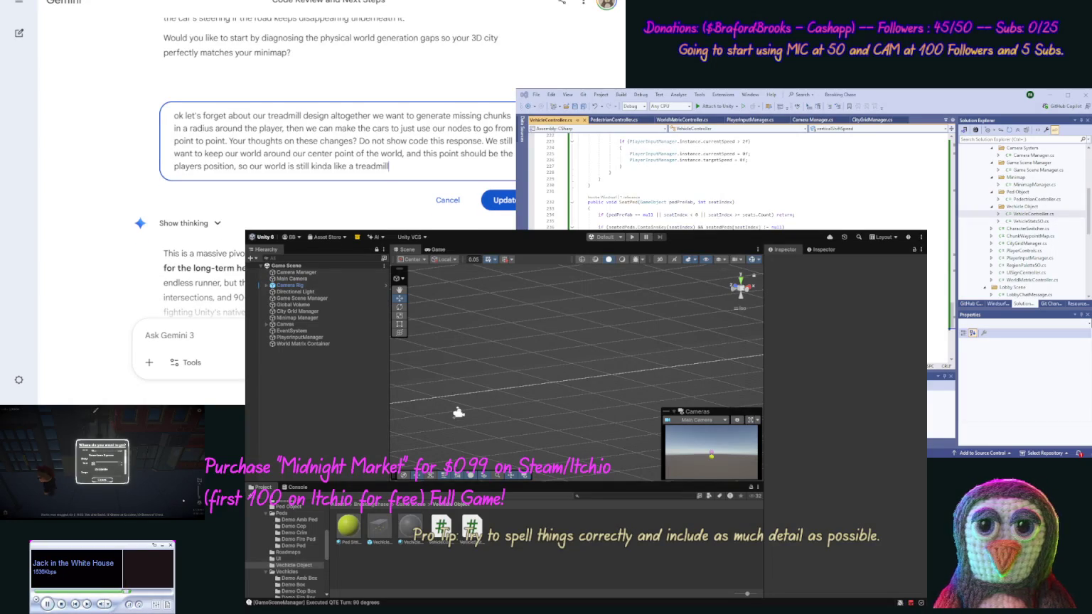
text(but based)
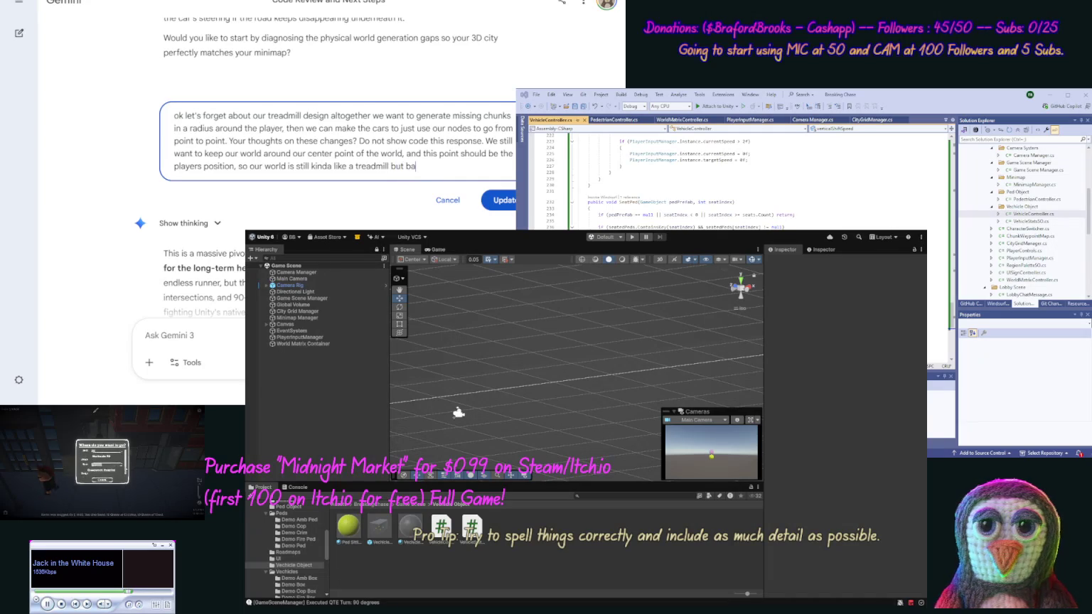
text( directly on th)
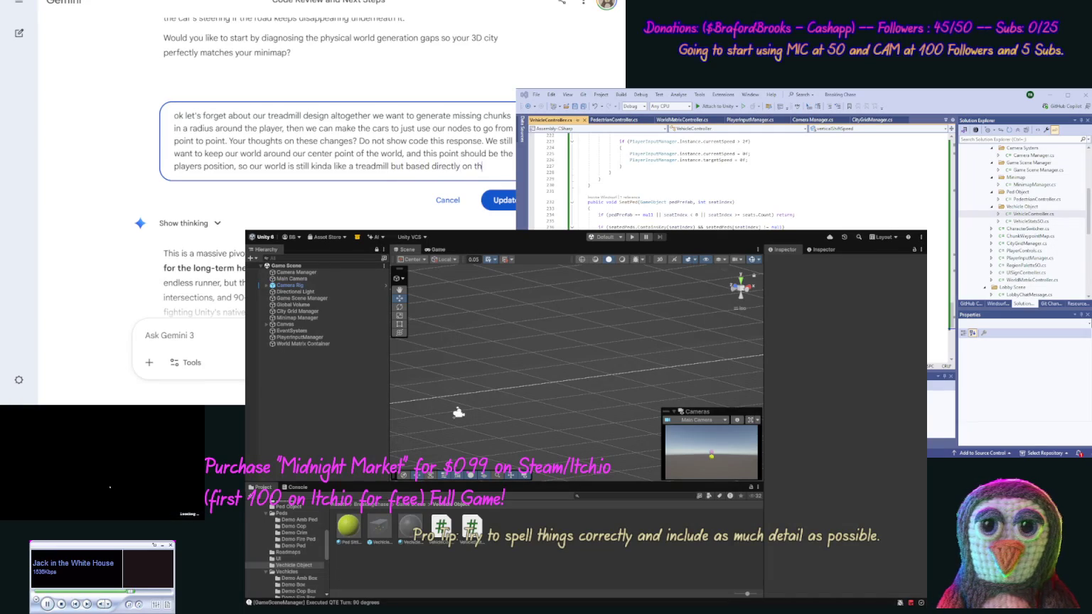
text(e player's)
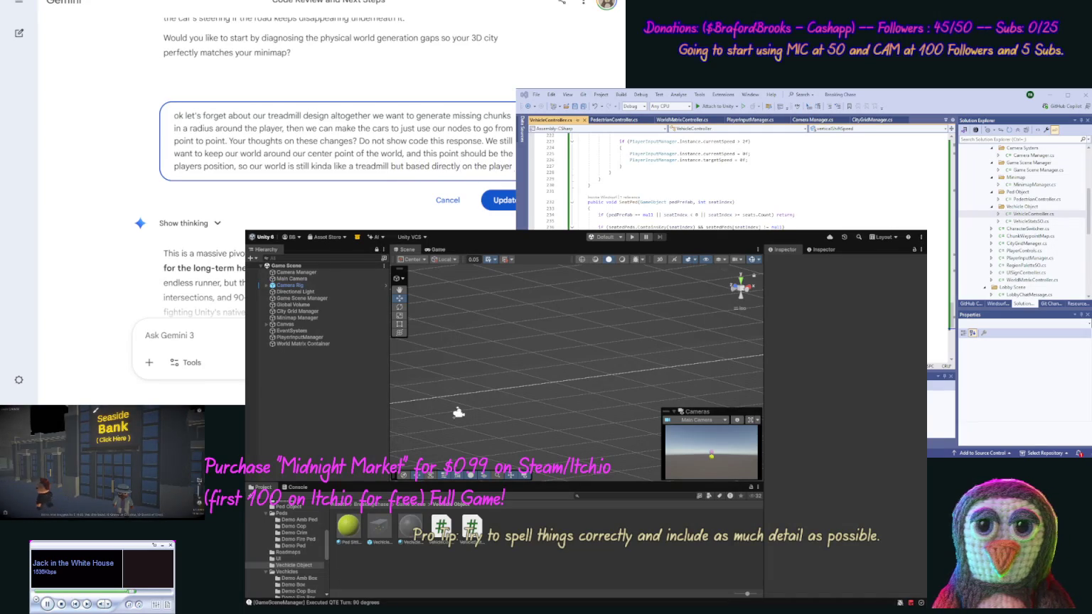
text( po)
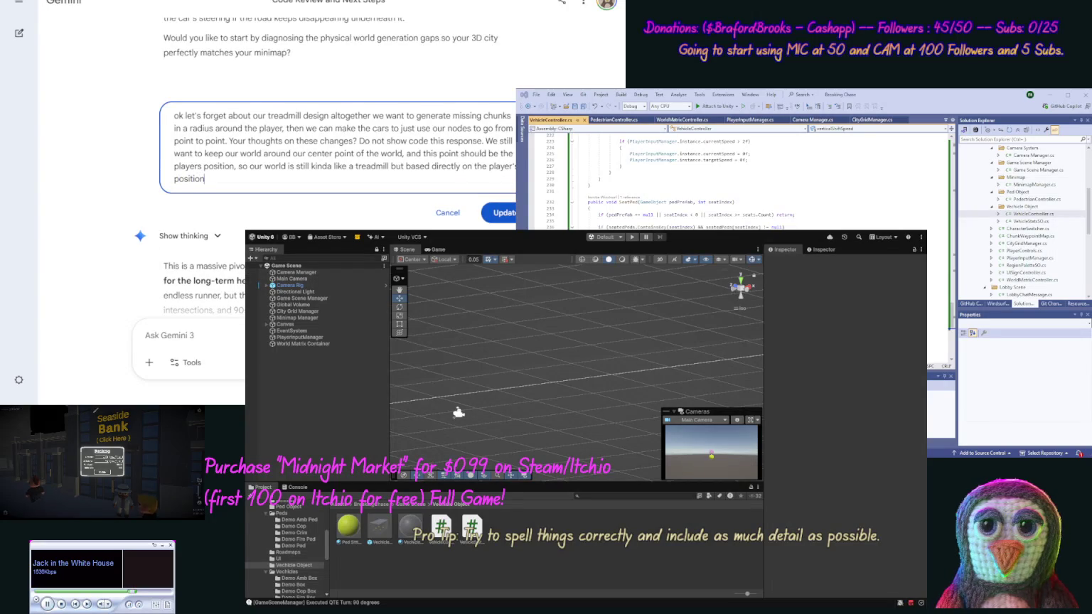
key(Return)
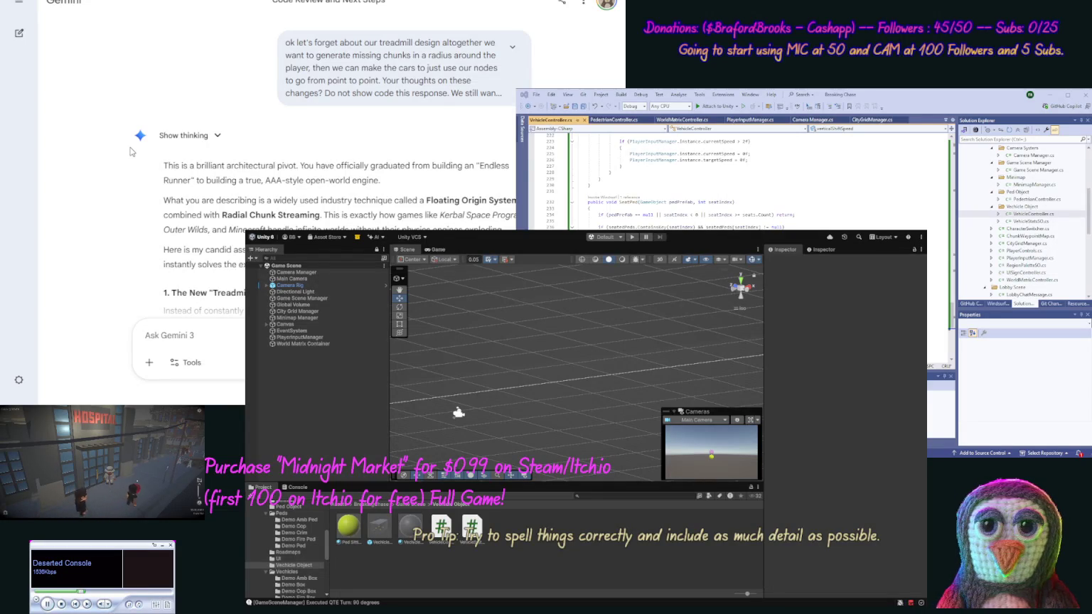
Scroll down through Gemini's Floating Origin assessment.
scroll(129, 160, down, 3)
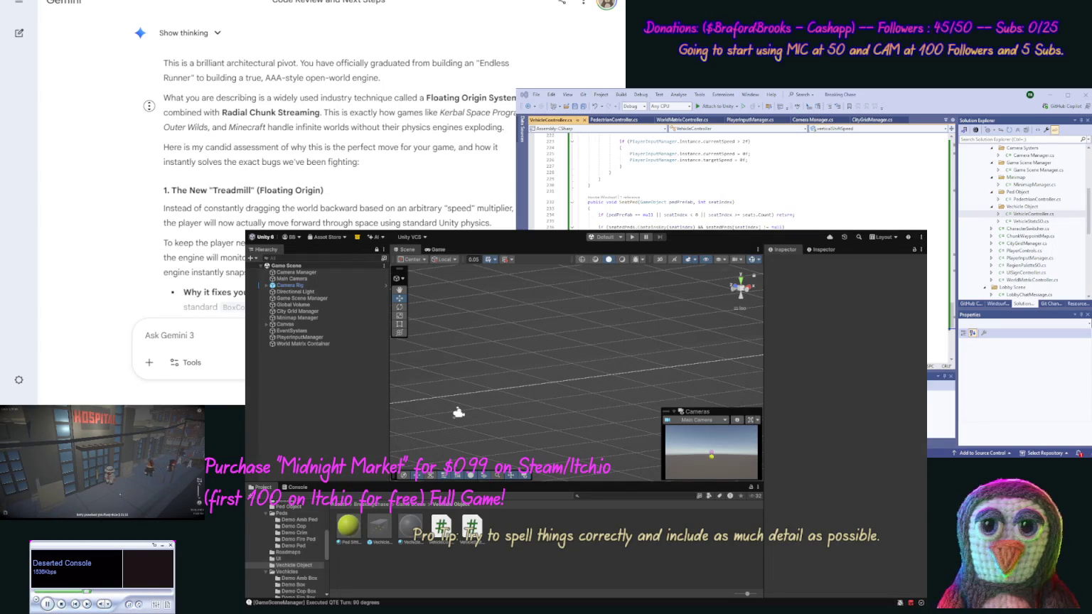
Scroll Gemini's reply down to the four-step Roadmap for the Rewrite.
scroll(149, 105, down, 4)
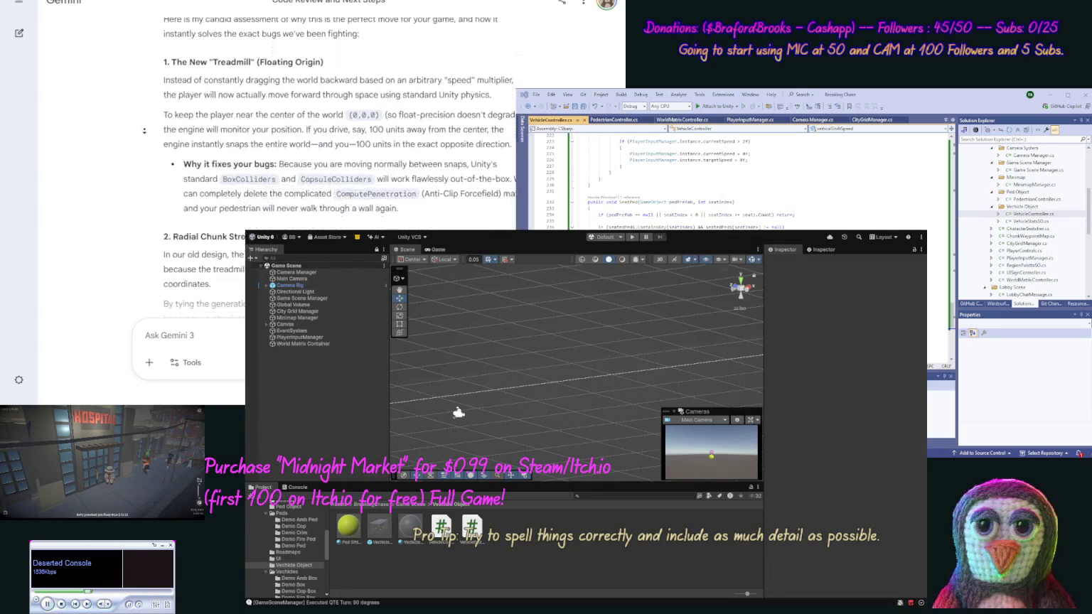
scroll(145, 132, down, 2)
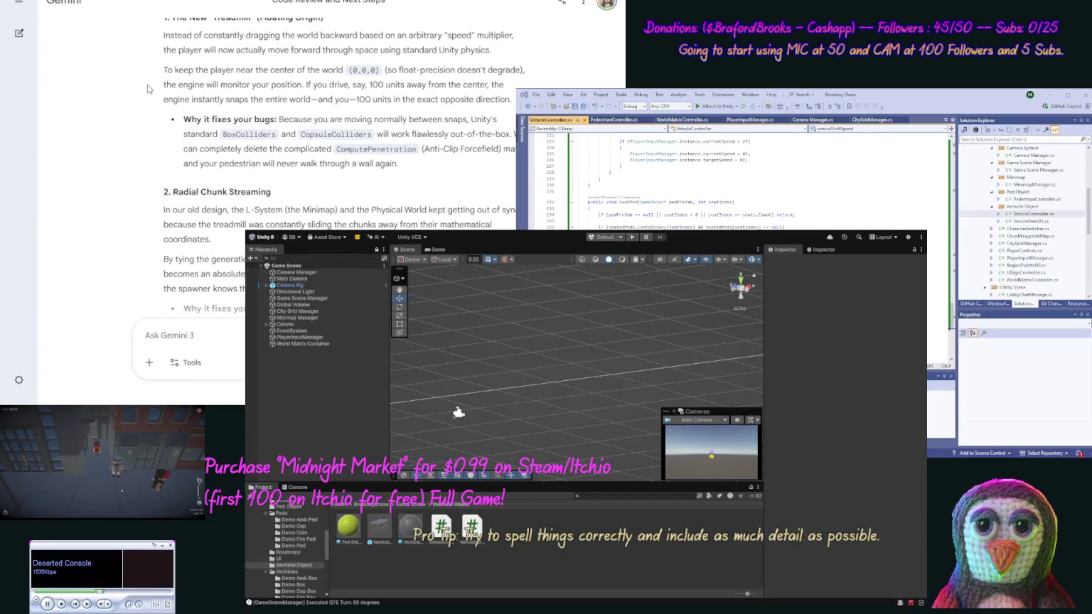
scroll(128, 96, down, 2)
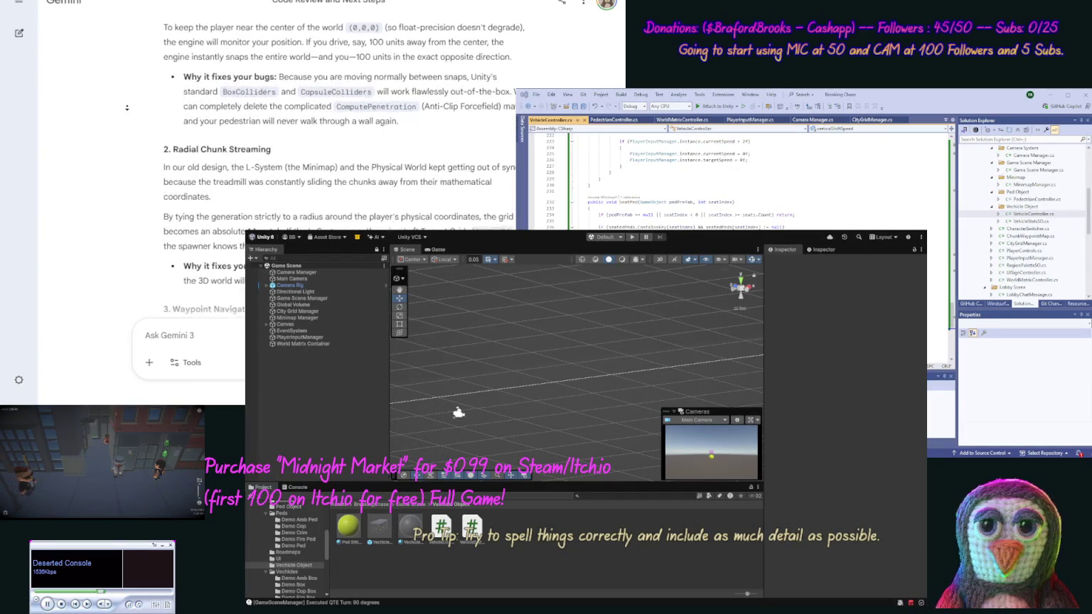
scroll(127, 108, down, 1)
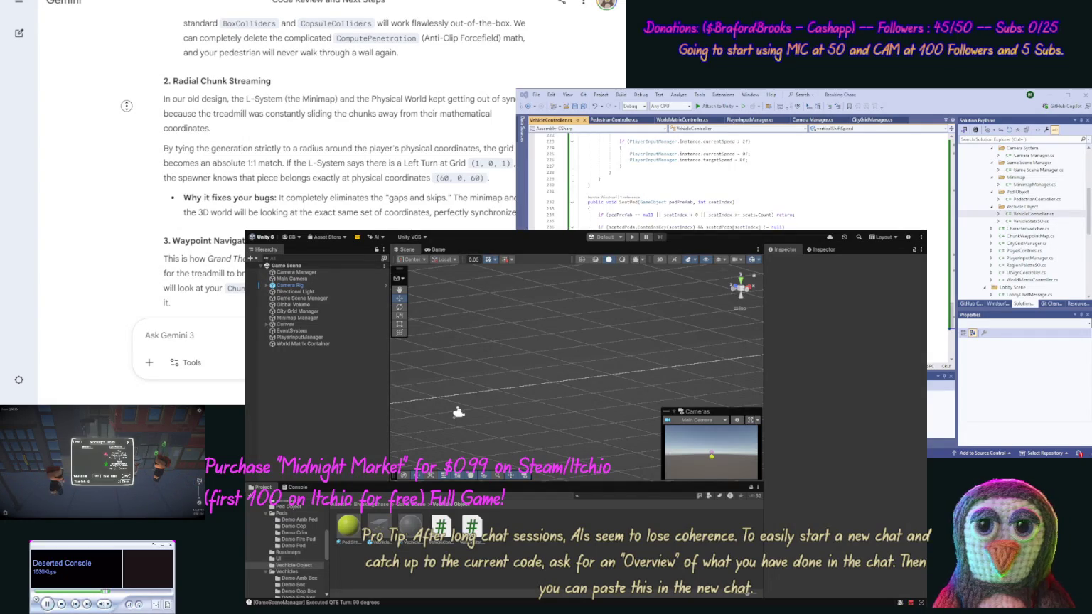
scroll(123, 128, down, 5)
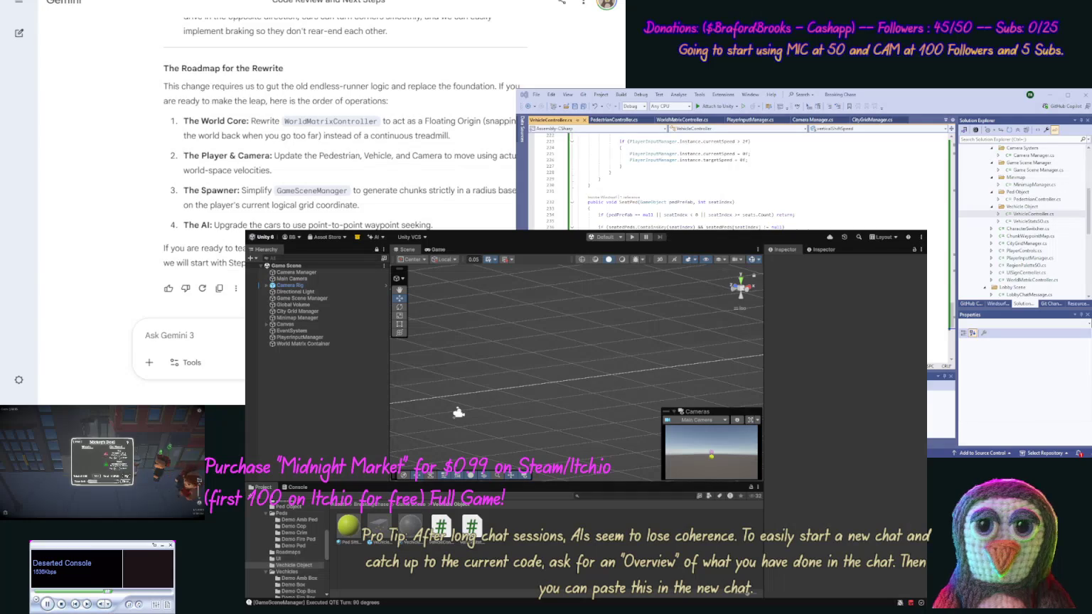
Send Gemini the follow-up 'OK update our code for this change.'.
click(146, 335)
text(OK )
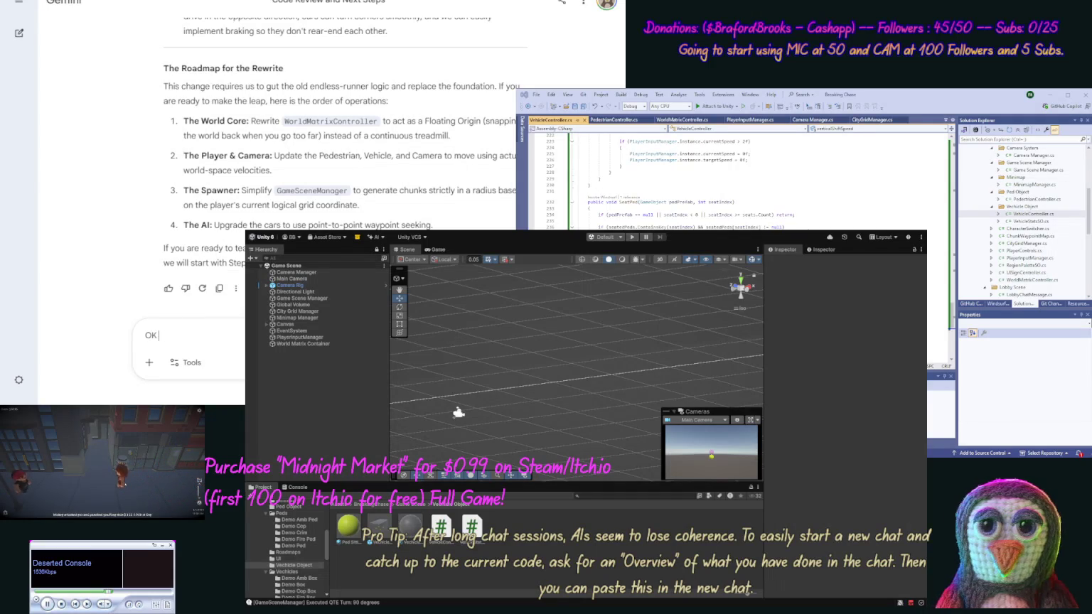
text(update our co)
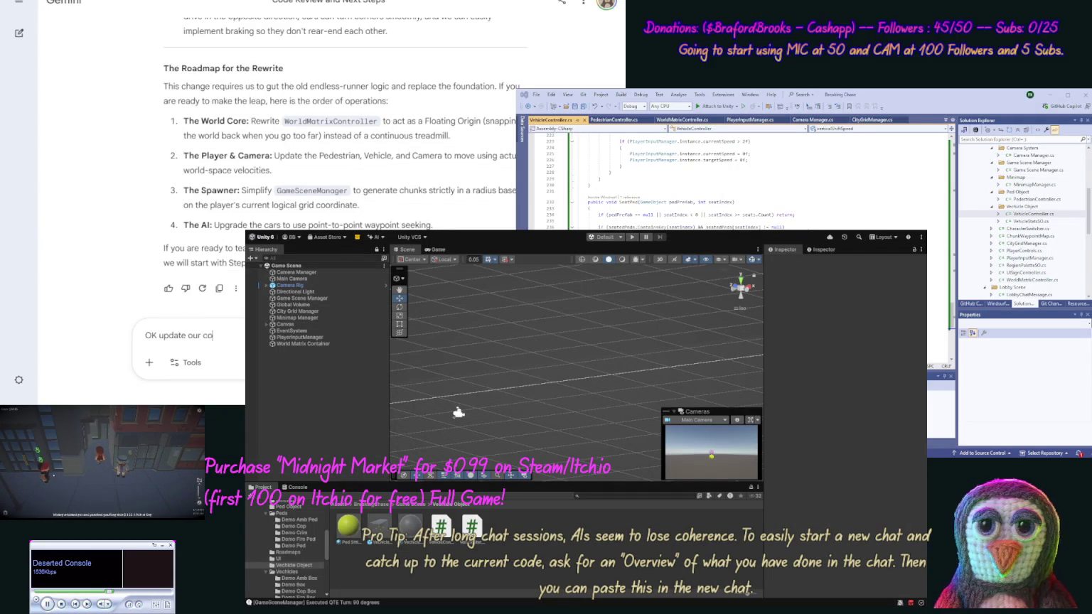
text(de for th)
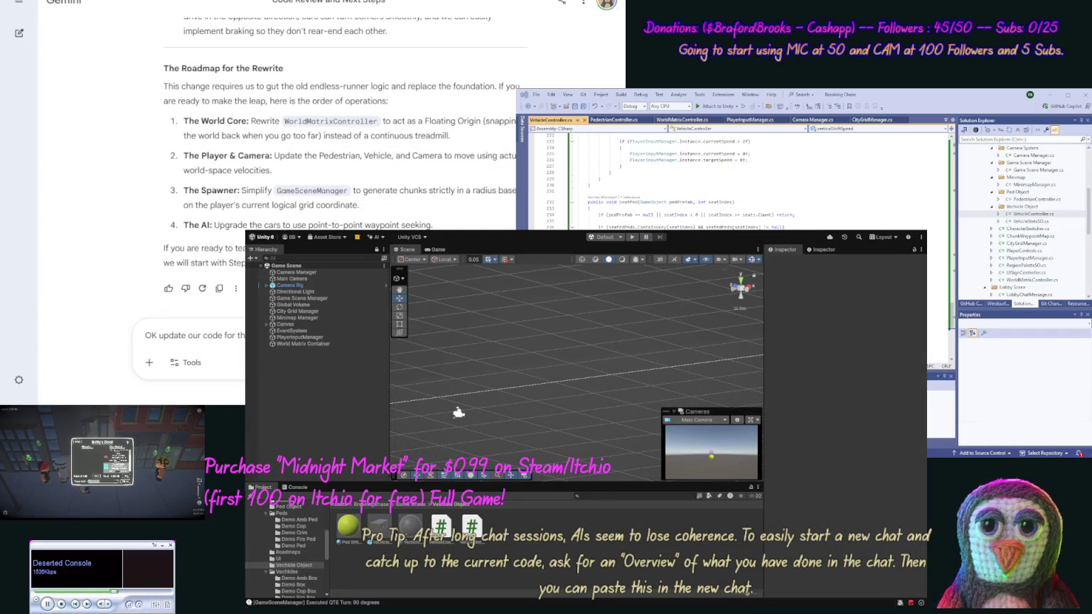
key(Return)
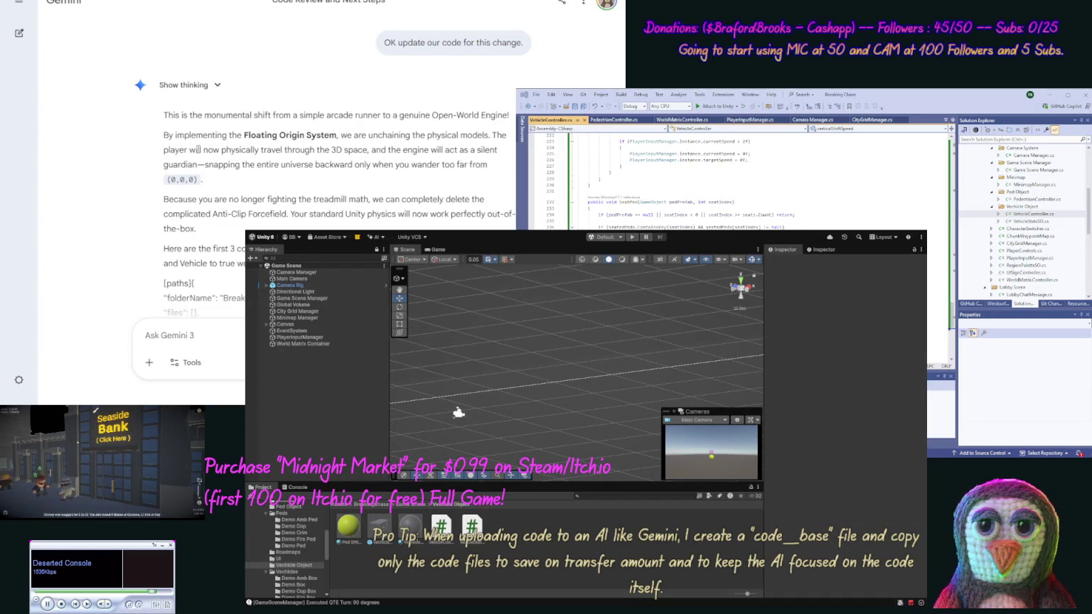
Scroll Gemini's reply down to the script paths listed under the BreakingChase folder.
scroll(123, 230, down, 10)
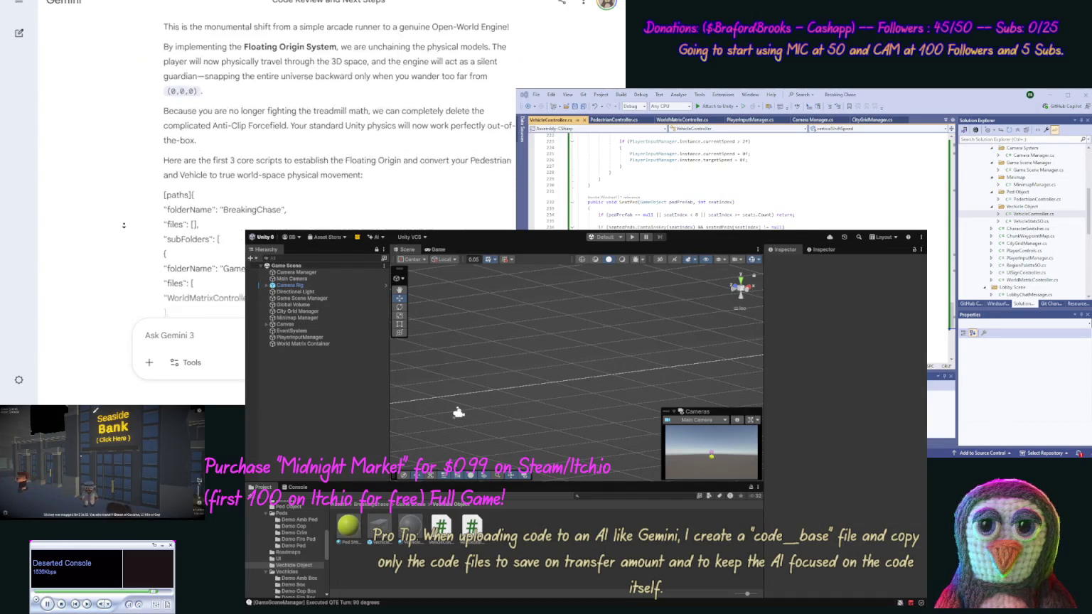
Replace WorldMatrixController.cs contents with Gemini's new floating-origin code.
scroll(123, 229, down, 3)
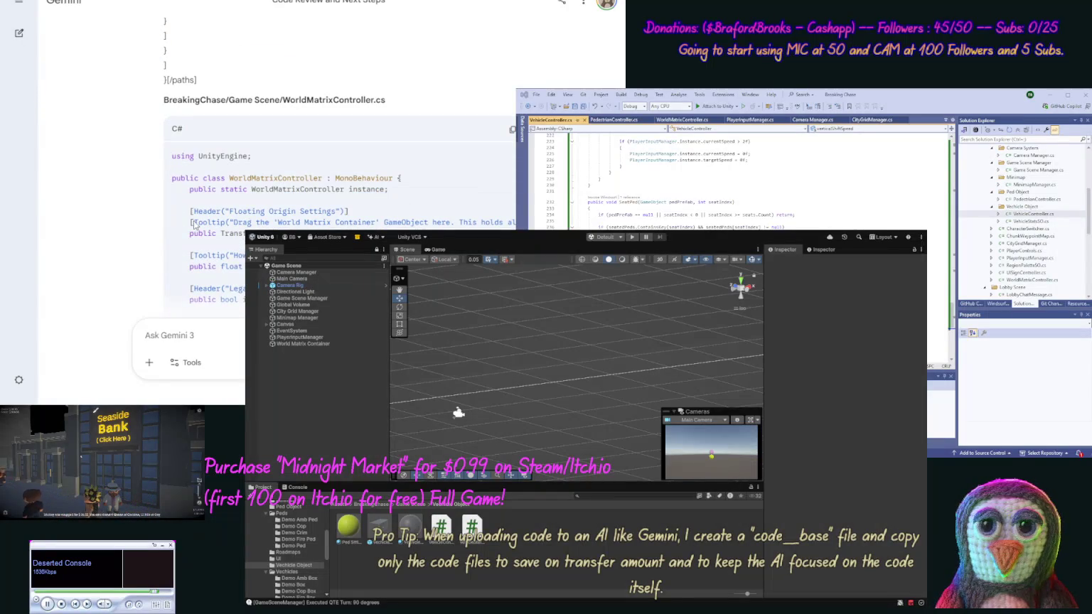
click(511, 131)
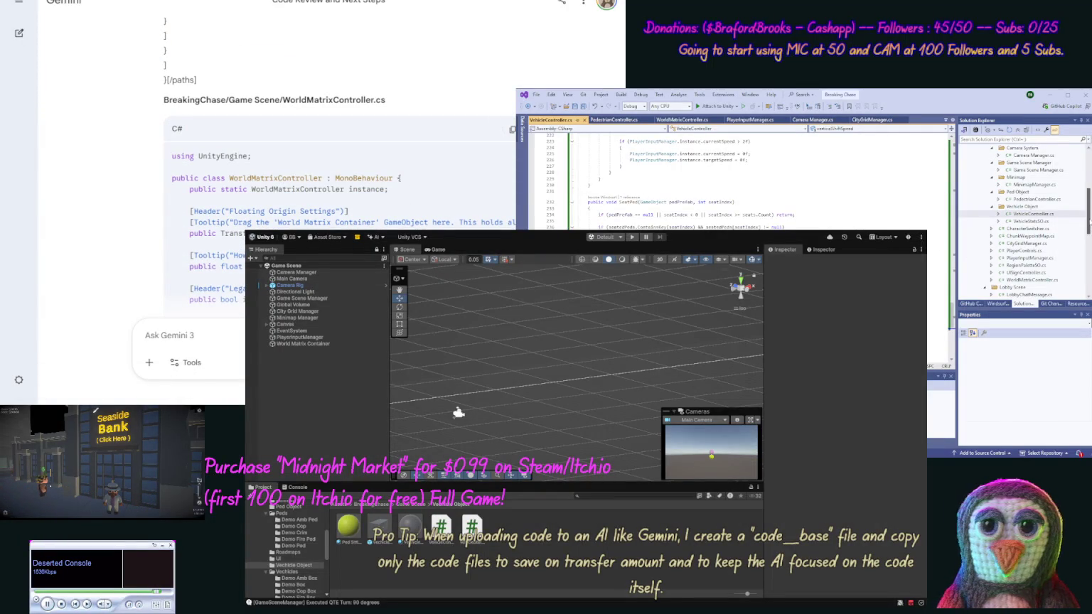
double_click(1029, 279)
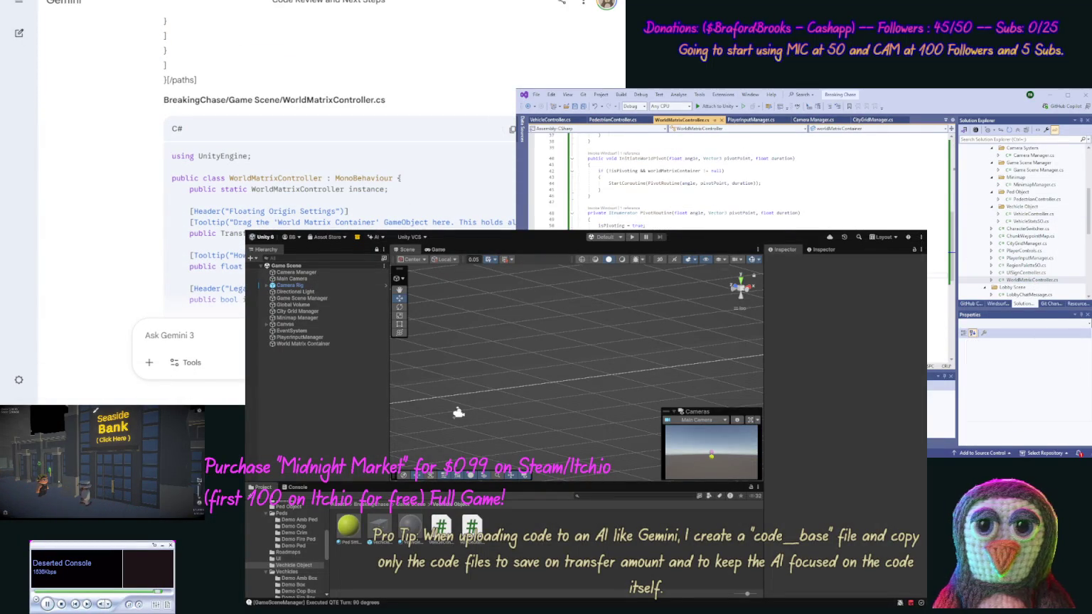
key(ctrl+a)
key(ctrl+v)
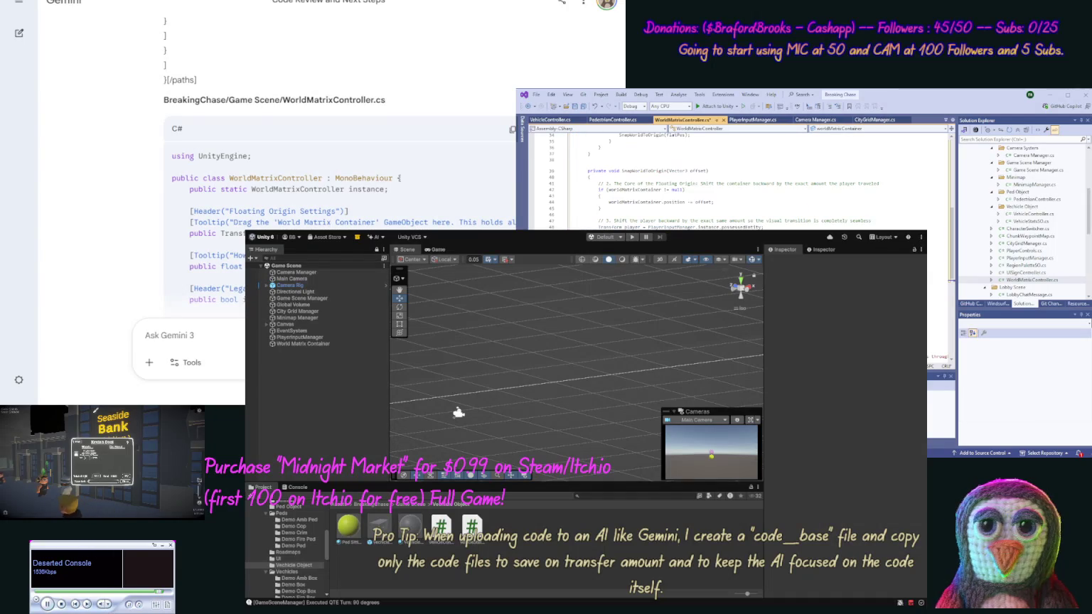
Copy Gemini's PedestrianController code and open PedestrianController.cs in Visual Studio.
scroll(149, 251, down, 10)
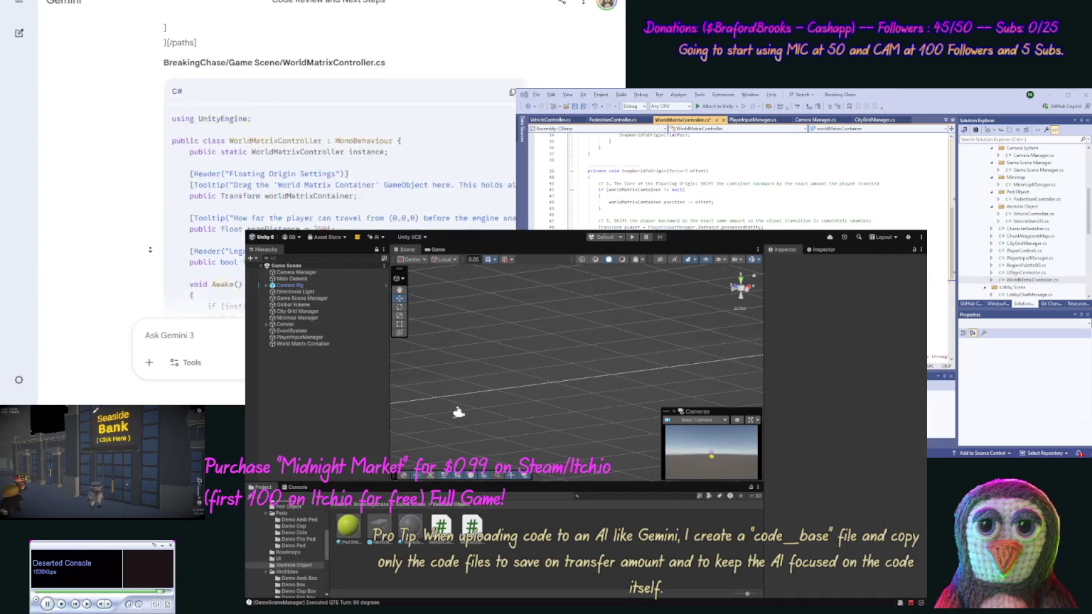
scroll(150, 251, down, 15)
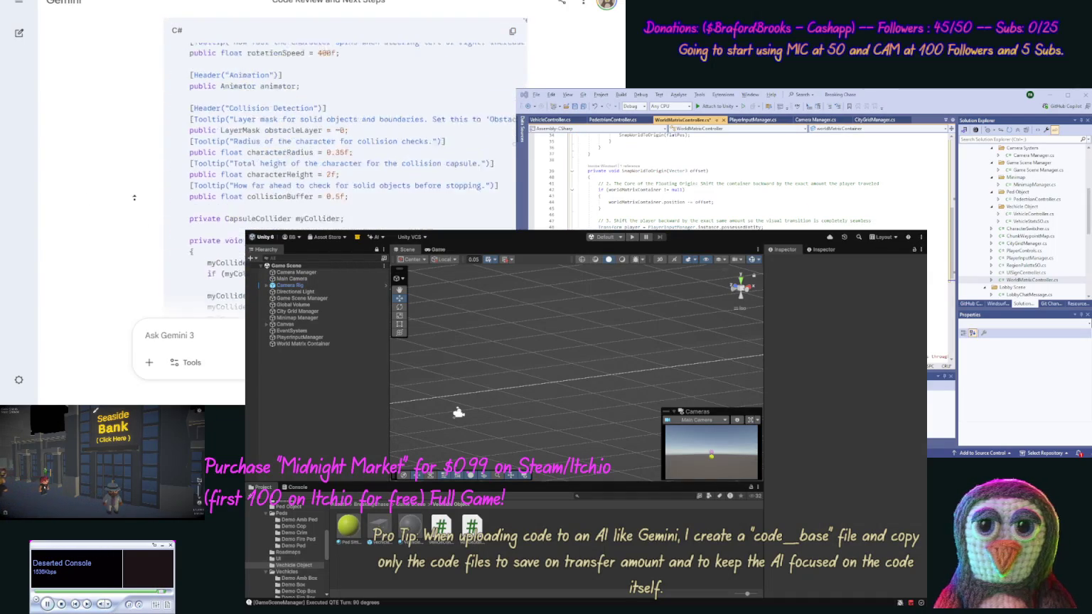
scroll(134, 197, up, 1)
click(511, 195)
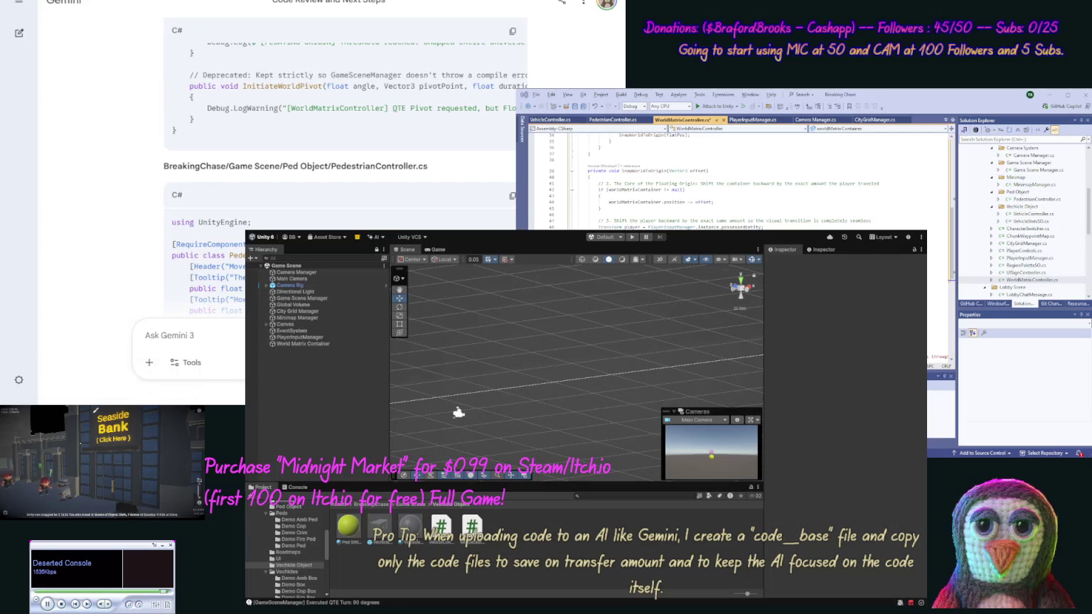
double_click(1035, 199)
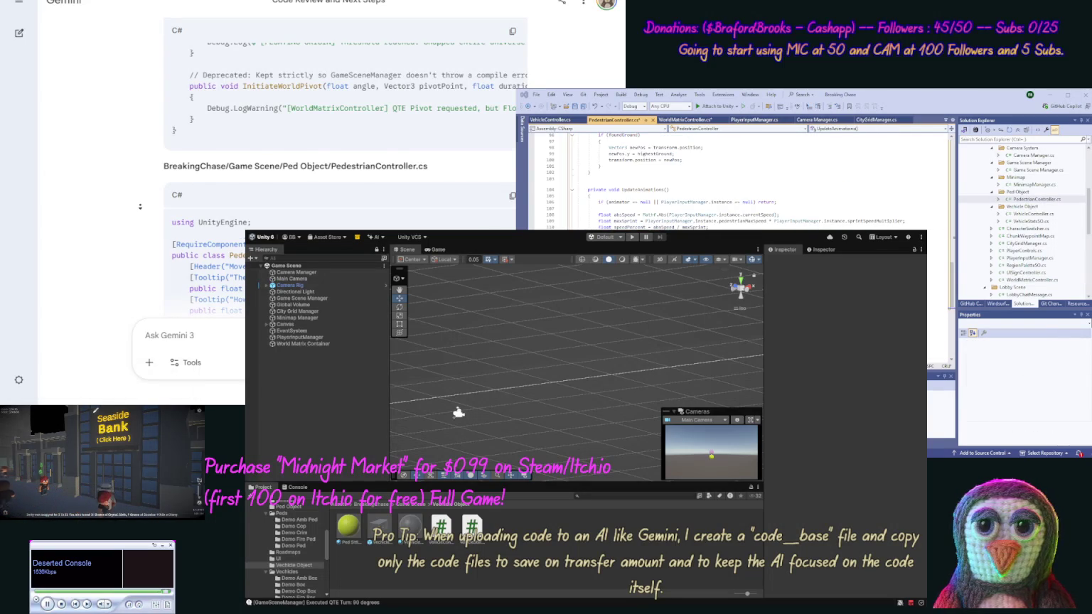
Overwrite VehicleController.cs with Gemini's updated world-space vehicle code.
scroll(140, 206, down, 15)
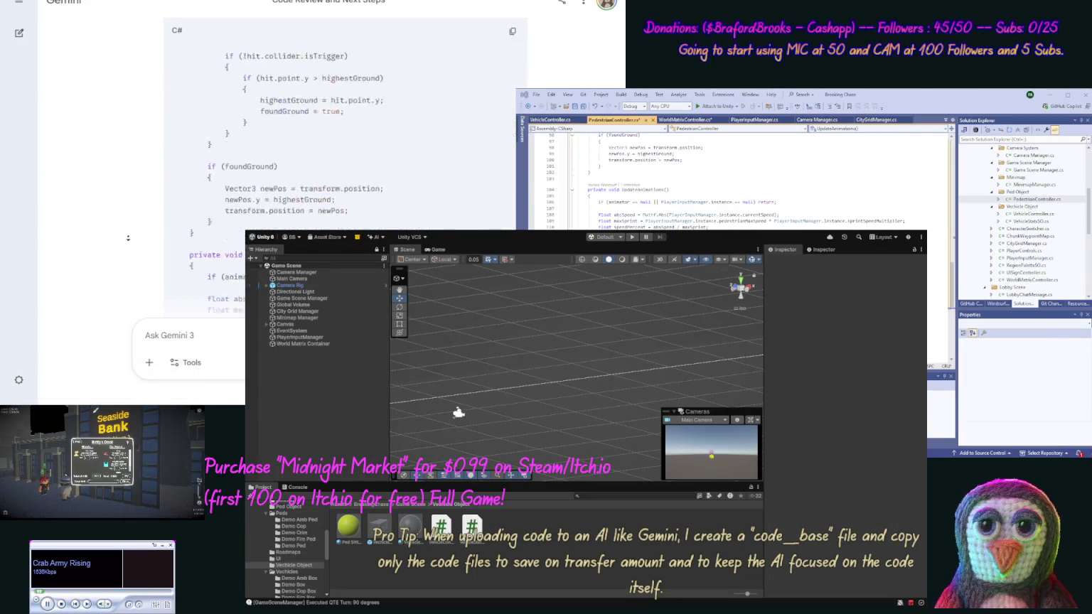
scroll(128, 238, down, 15)
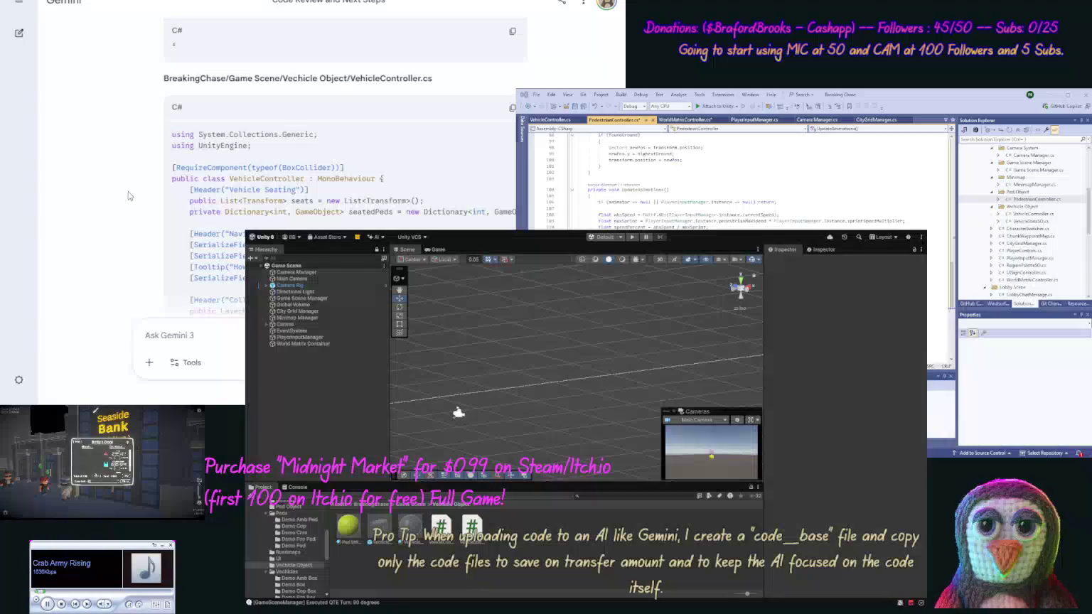
click(512, 107)
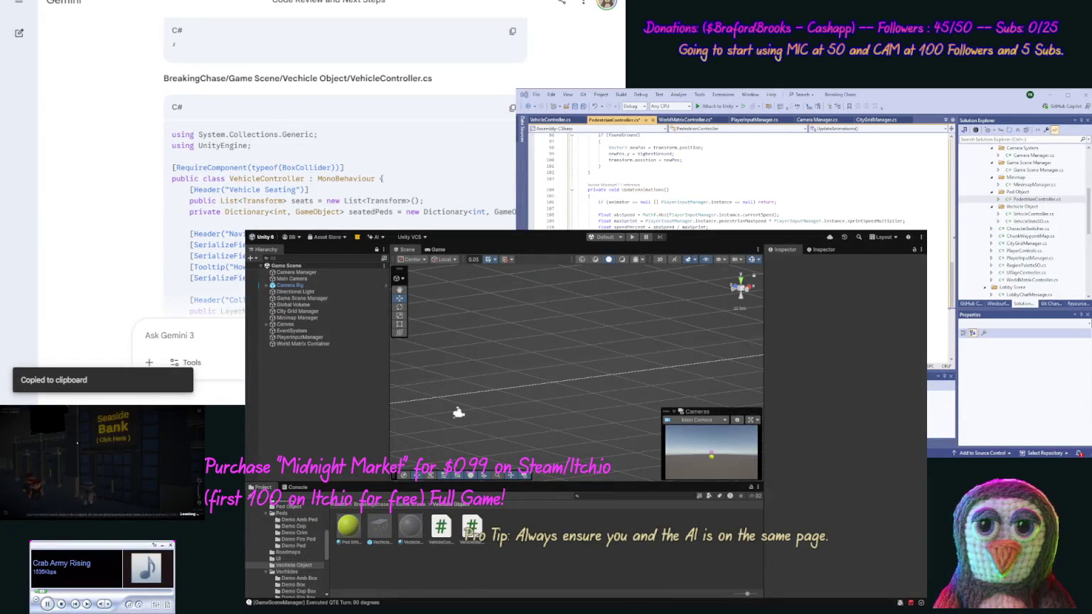
click(1033, 214)
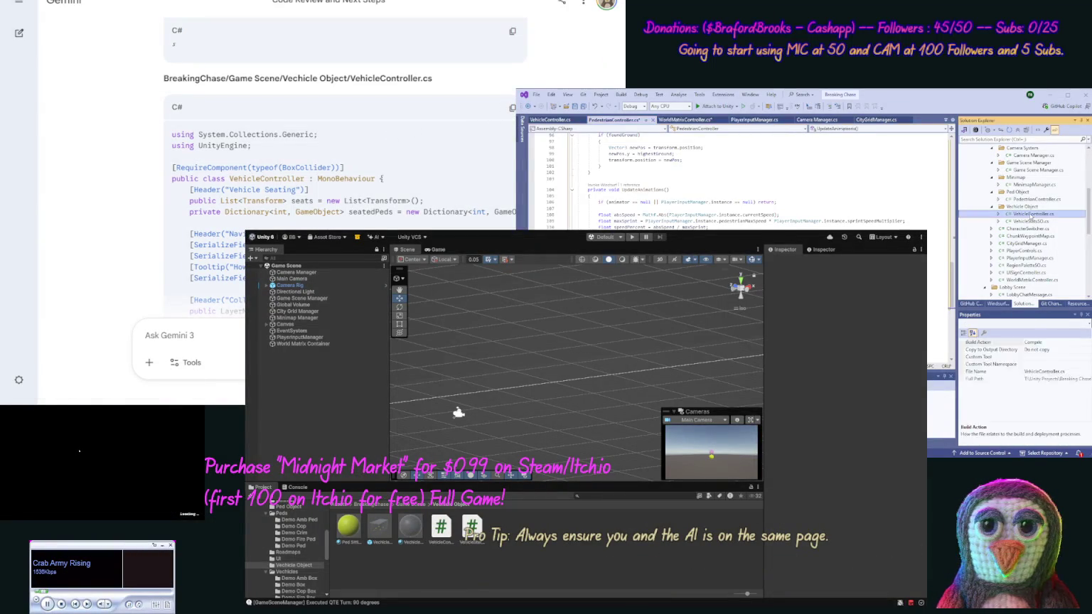
key(ctrl+a)
key(ctrl+v)
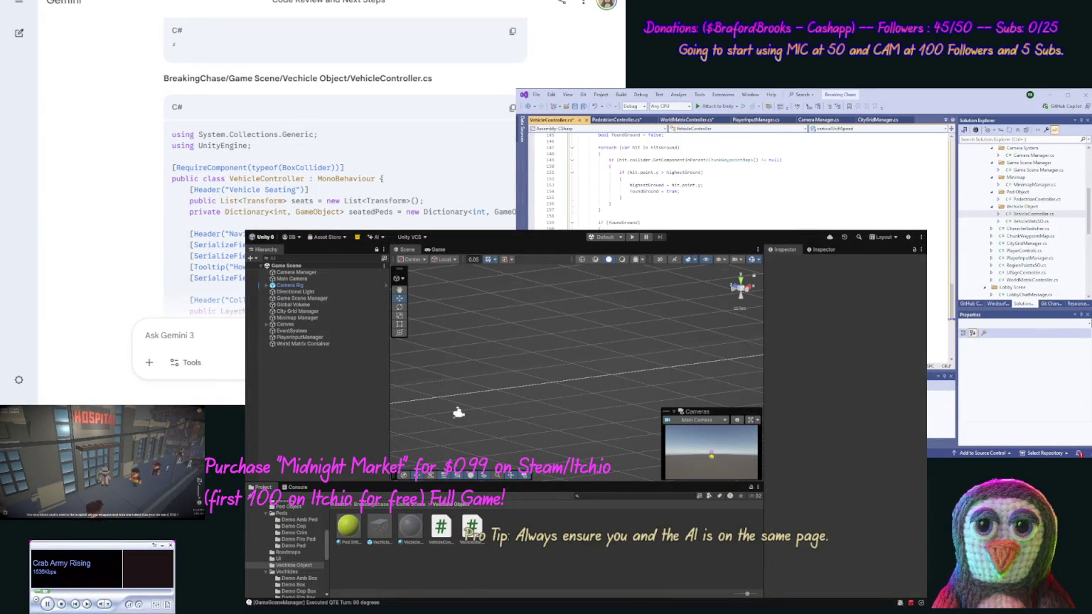
scroll(119, 229, down, 3)
scroll(119, 228, down, 15)
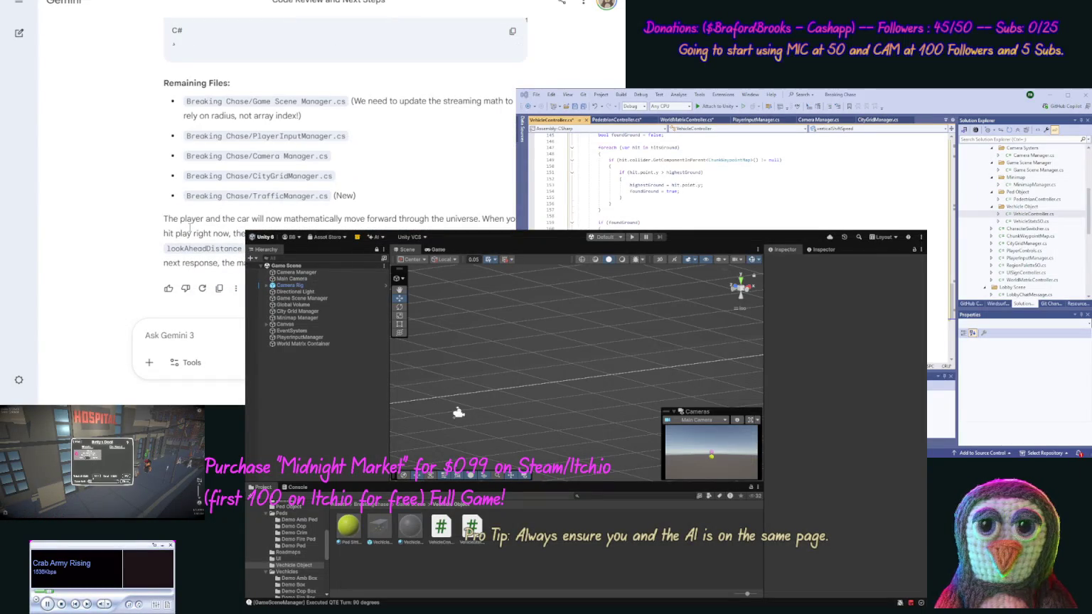
Send Gemini an 'ok' request for the next files and scroll through its reply.
text(ok next files)
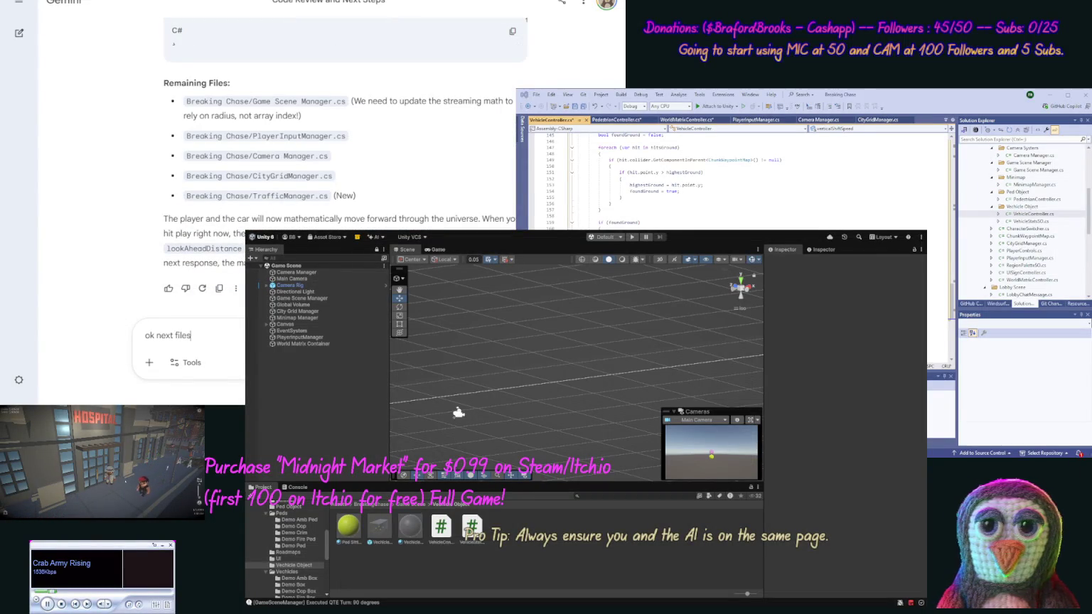
key(Return)
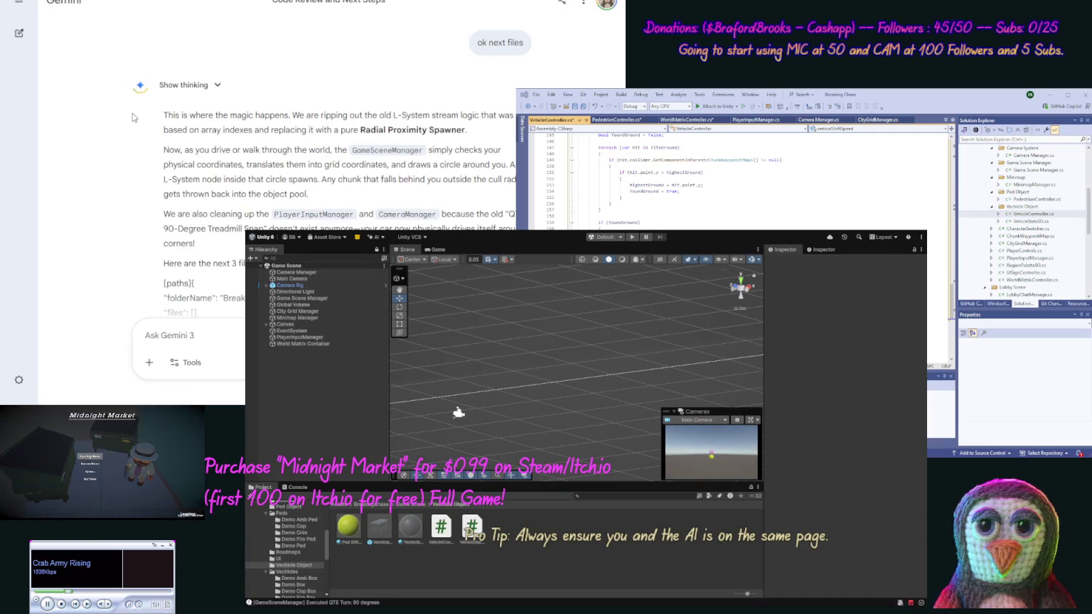
scroll(127, 165, down, 1)
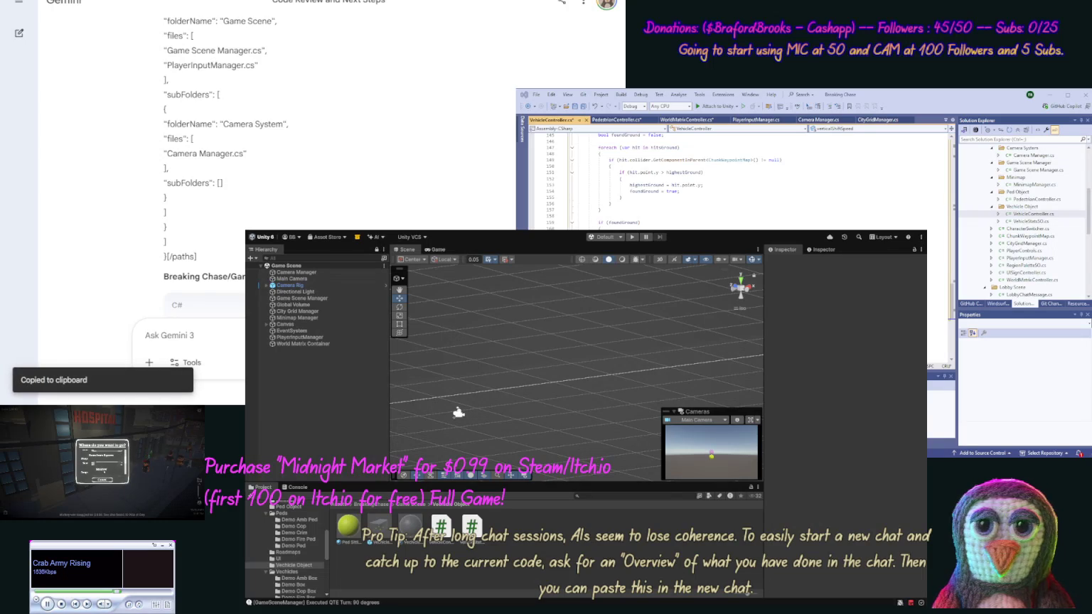
Paste the copied code over Game Scene Manager.cs contents, then undo it.
click(1027, 170)
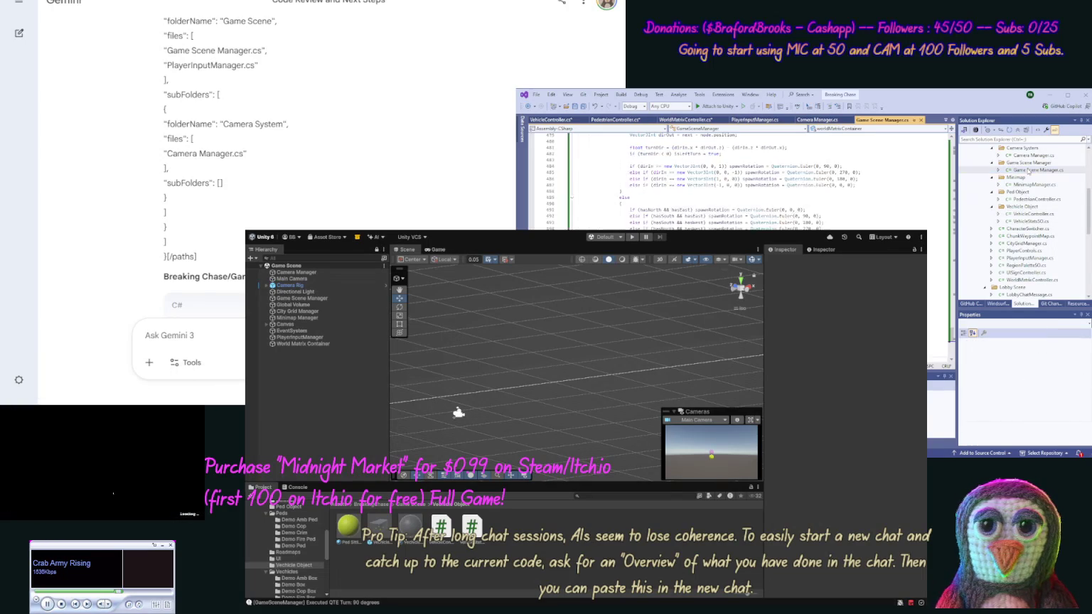
key(ctrl+a)
key(ctrl+v)
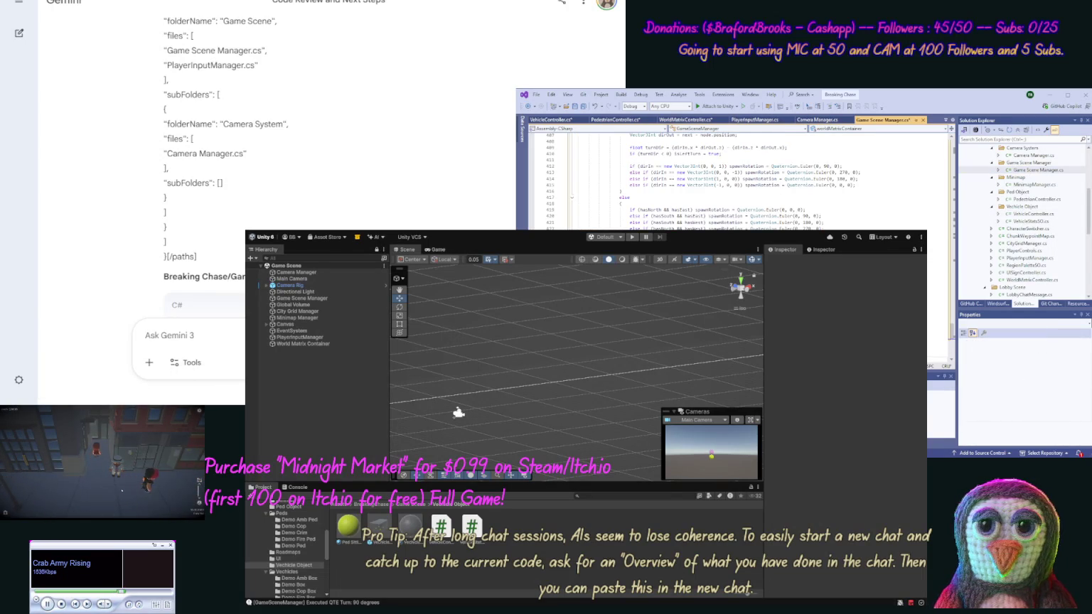
key(ctrl+z)
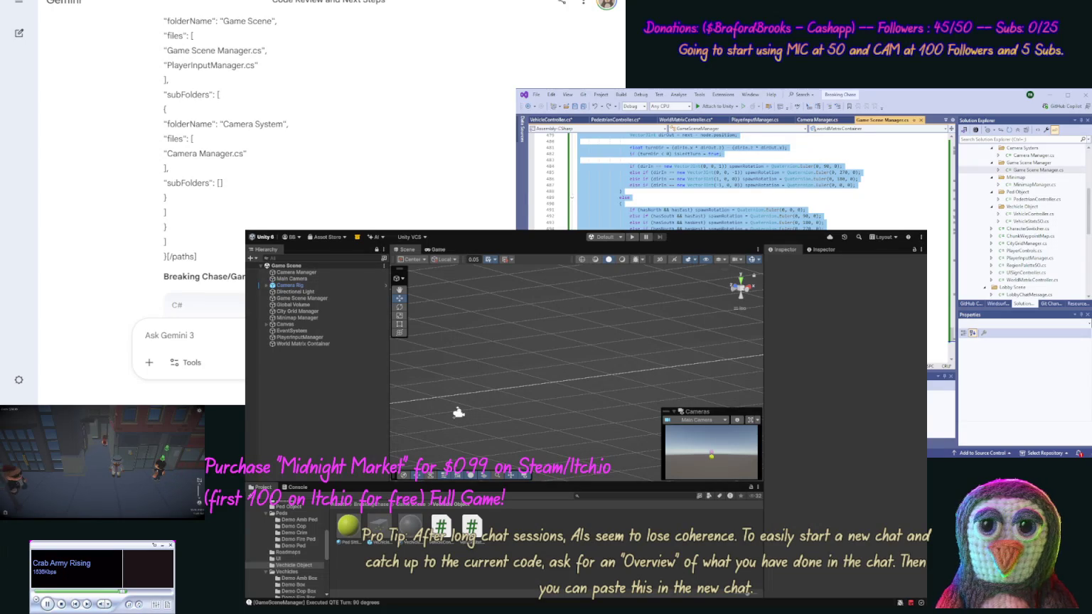
Send 'ok update' to Gemini and paste its updated code into Game Scene Manager.cs.
click(711, 199)
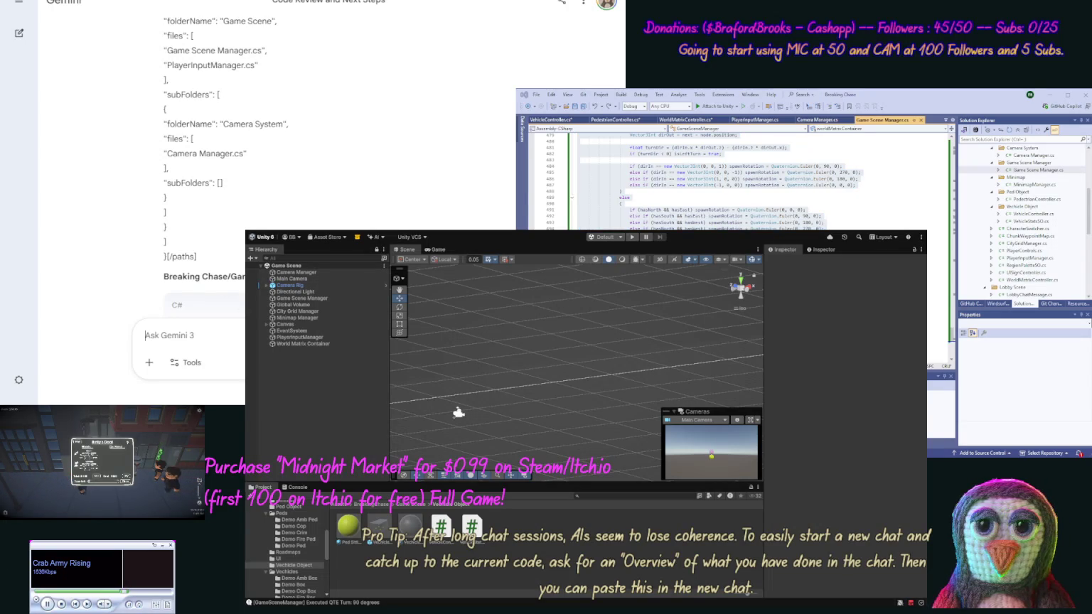
text(ok update [code])
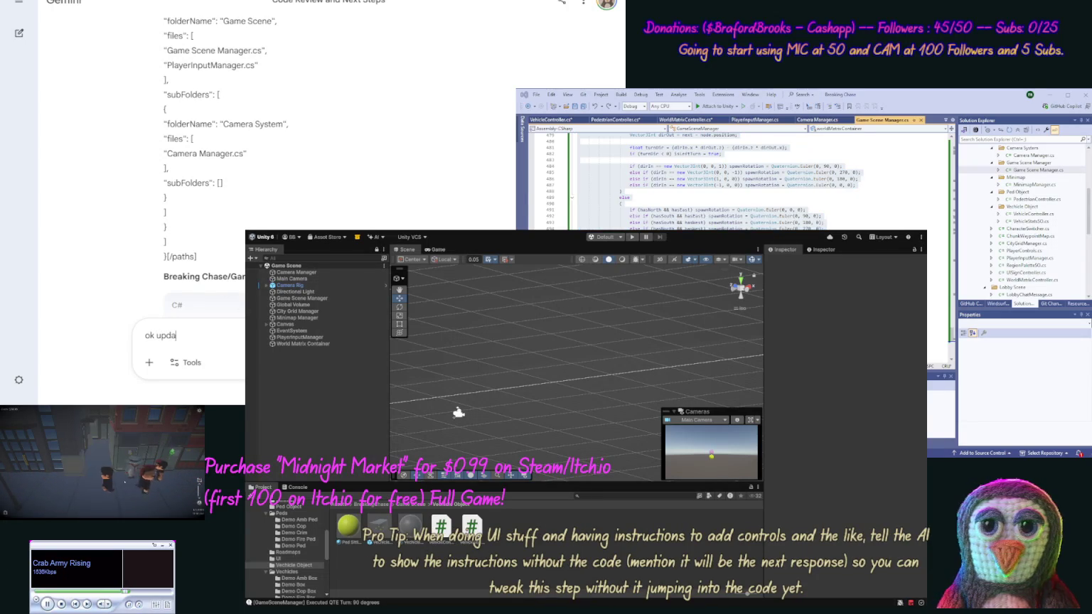
key(Return)
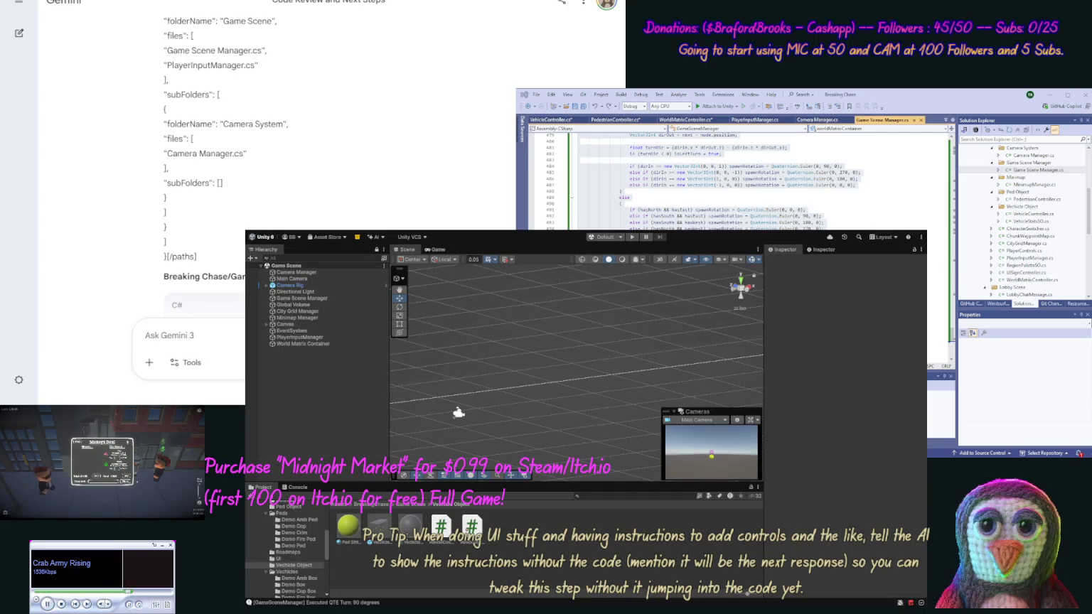
key(ctrl+a)
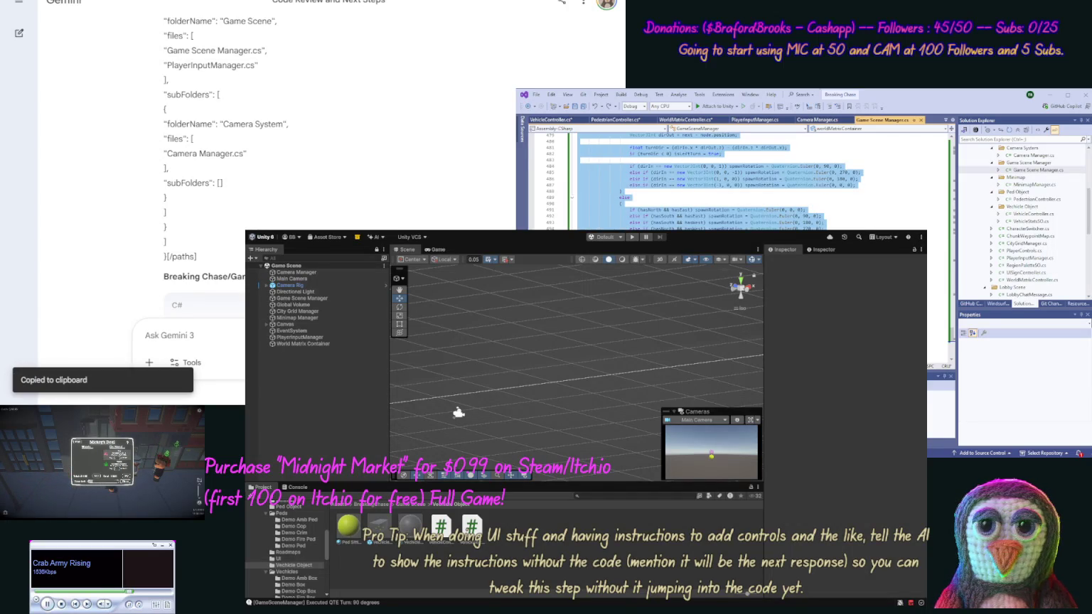
key(ctrl+v)
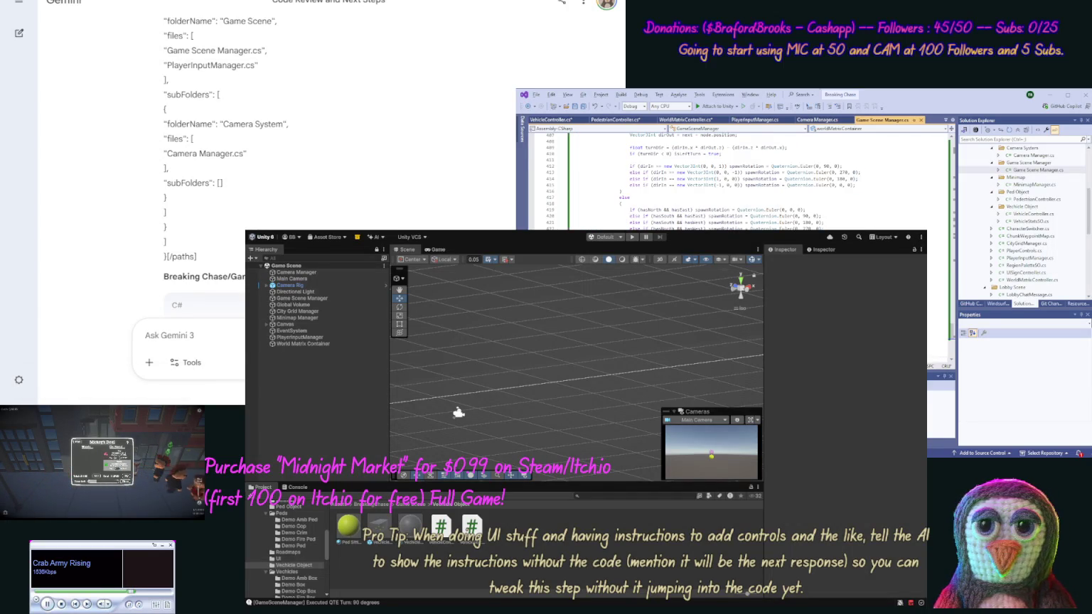
scroll(123, 257, down, 4)
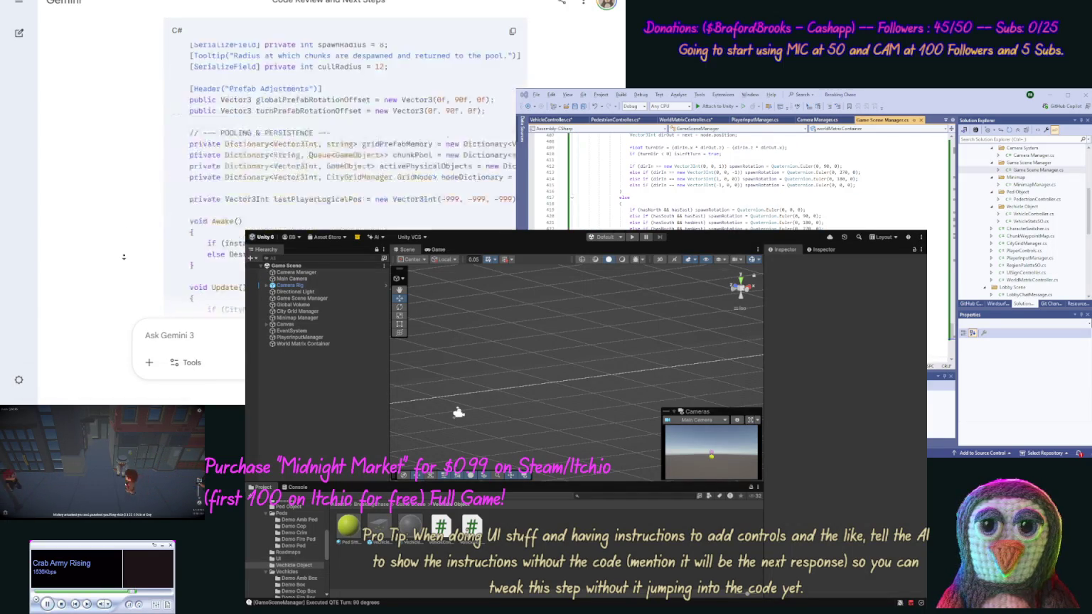
Copy Gemini's PlayerInputManager.cs code and open PlayerInputManager.cs in Visual Studio.
scroll(123, 257, down, 10)
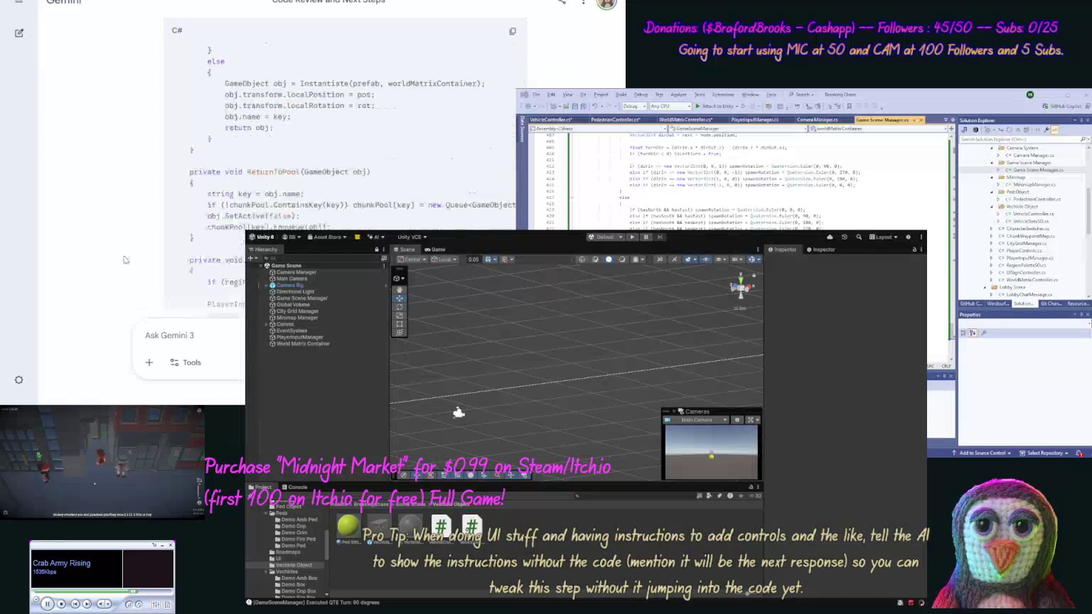
scroll(147, 231, down, 10)
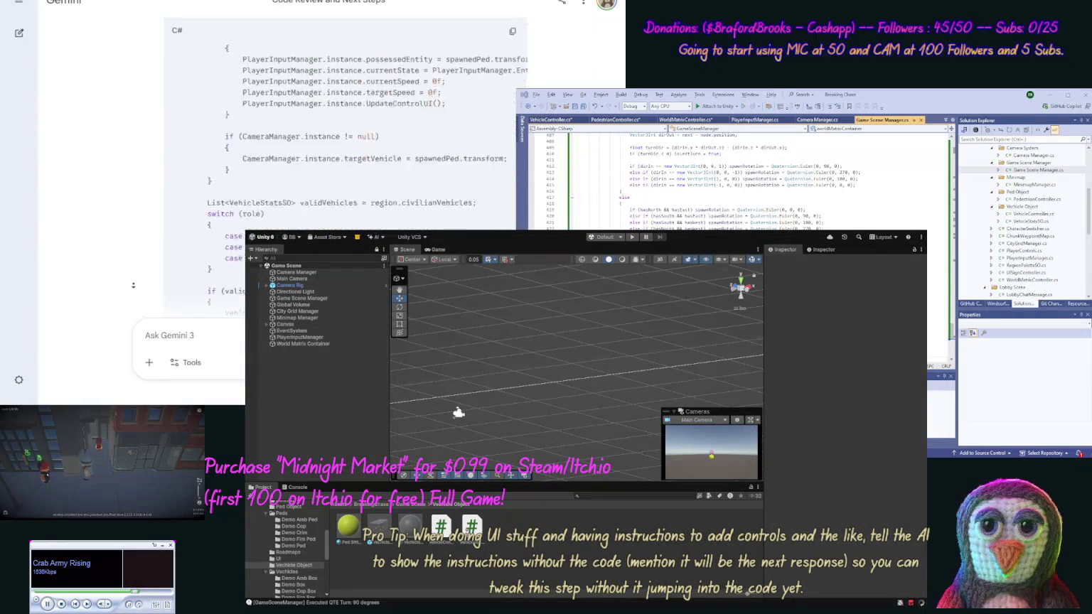
scroll(128, 286, down, 10)
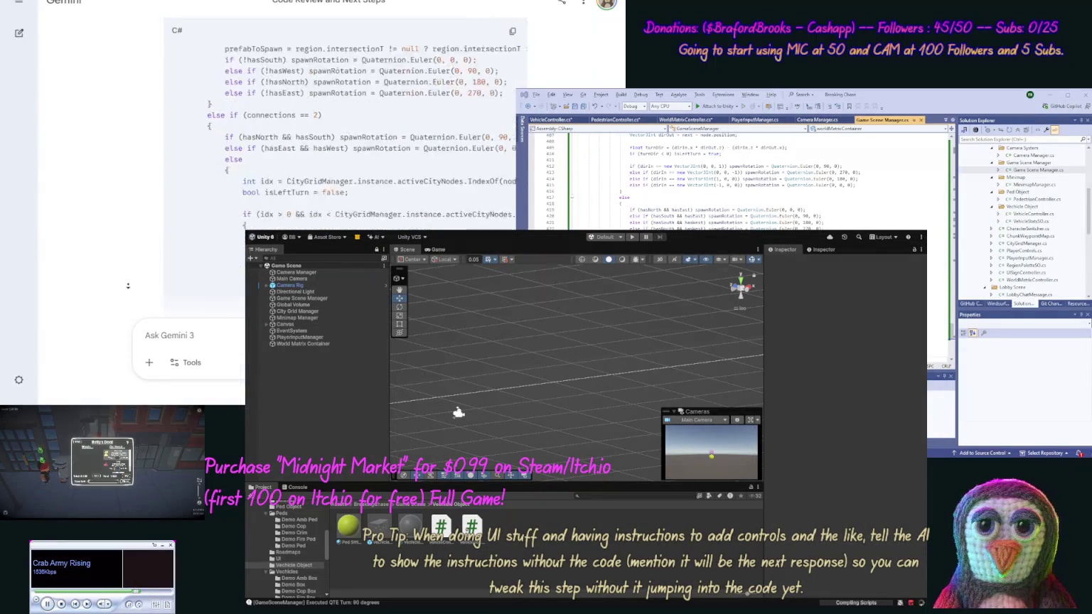
scroll(128, 285, down, 5)
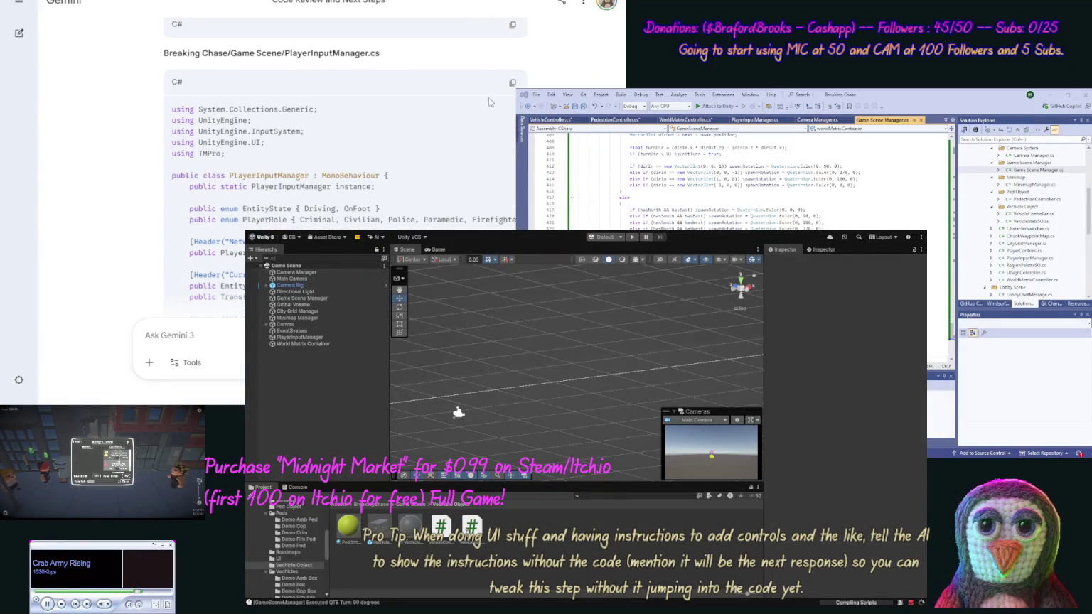
click(511, 83)
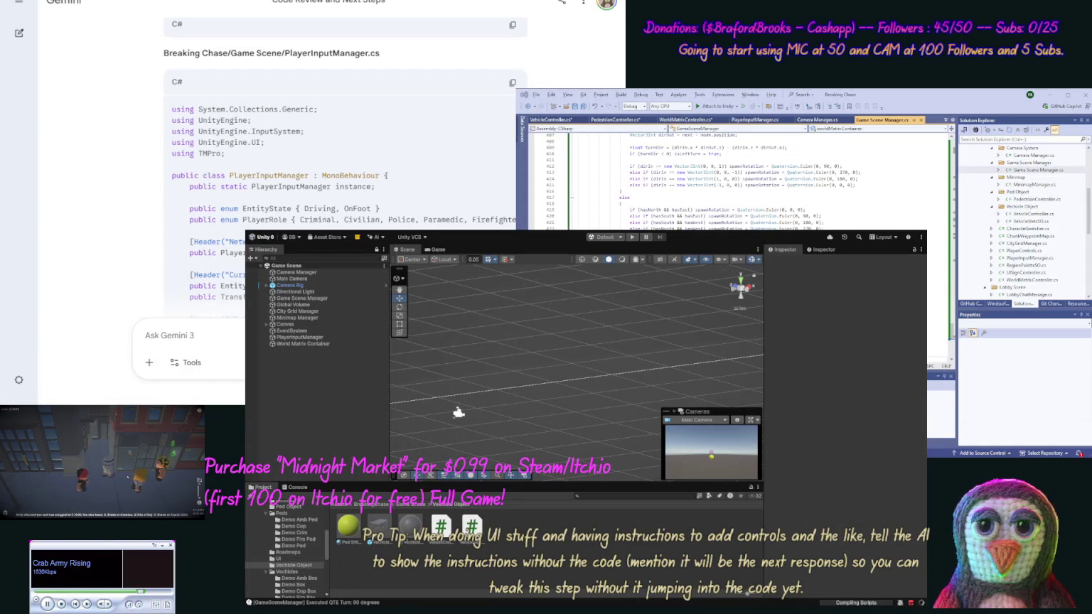
double_click(1030, 258)
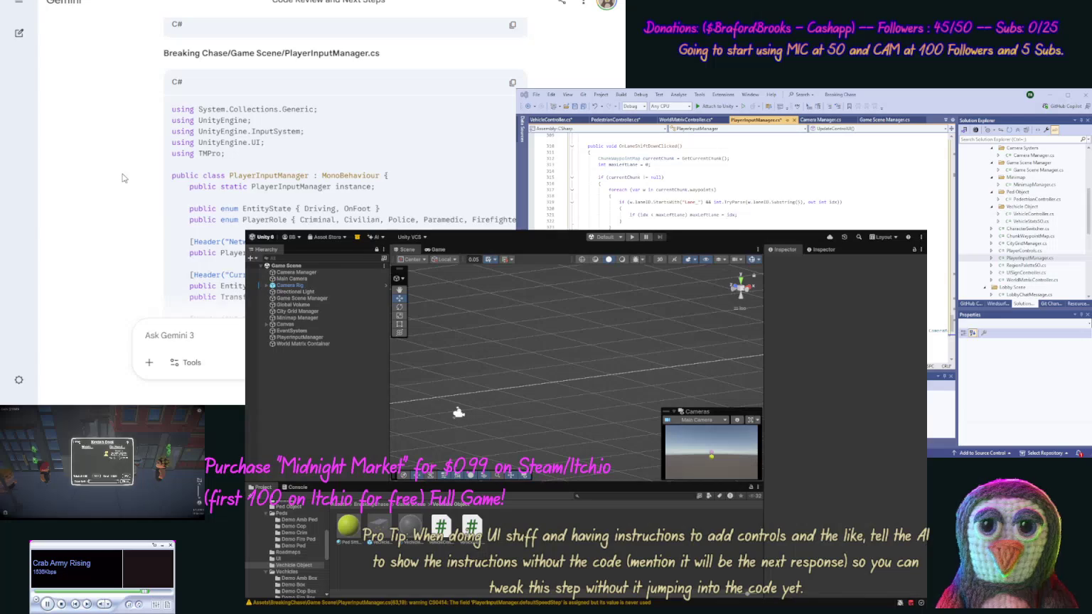
Replace Camera Manager.cs contents with Gemini's new camera code.
scroll(126, 178, down, 15)
scroll(122, 253, down, 15)
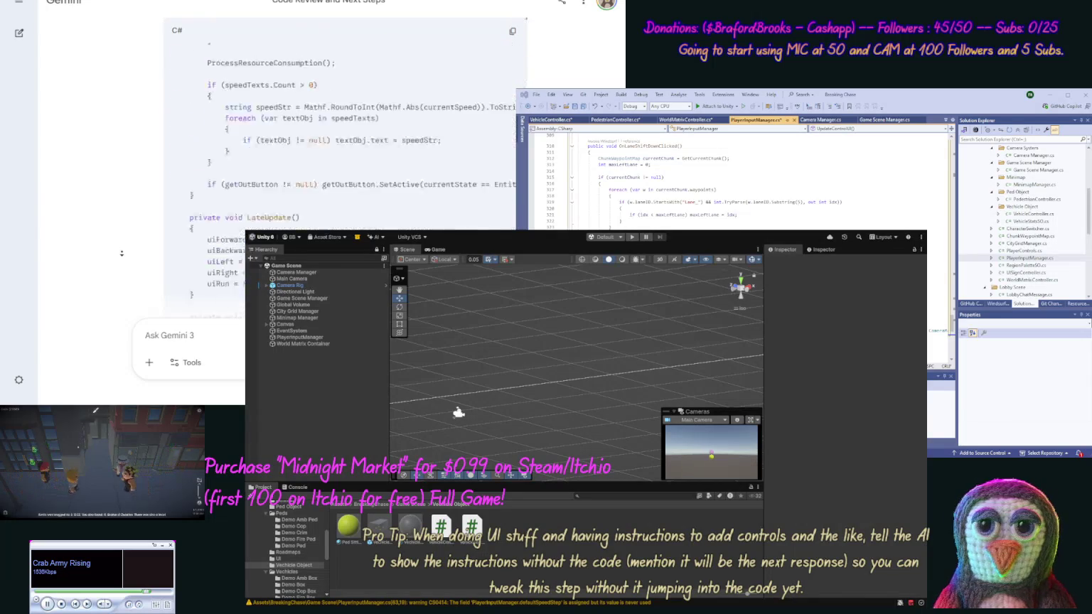
scroll(122, 253, up, 10)
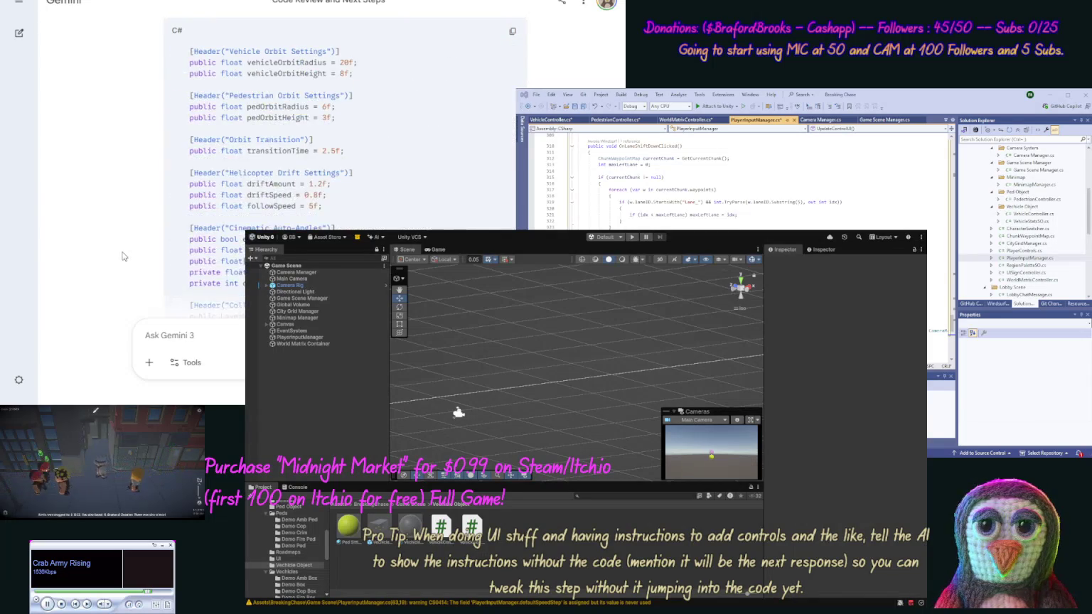
scroll(121, 253, down, 12)
scroll(322, 187, up, 2)
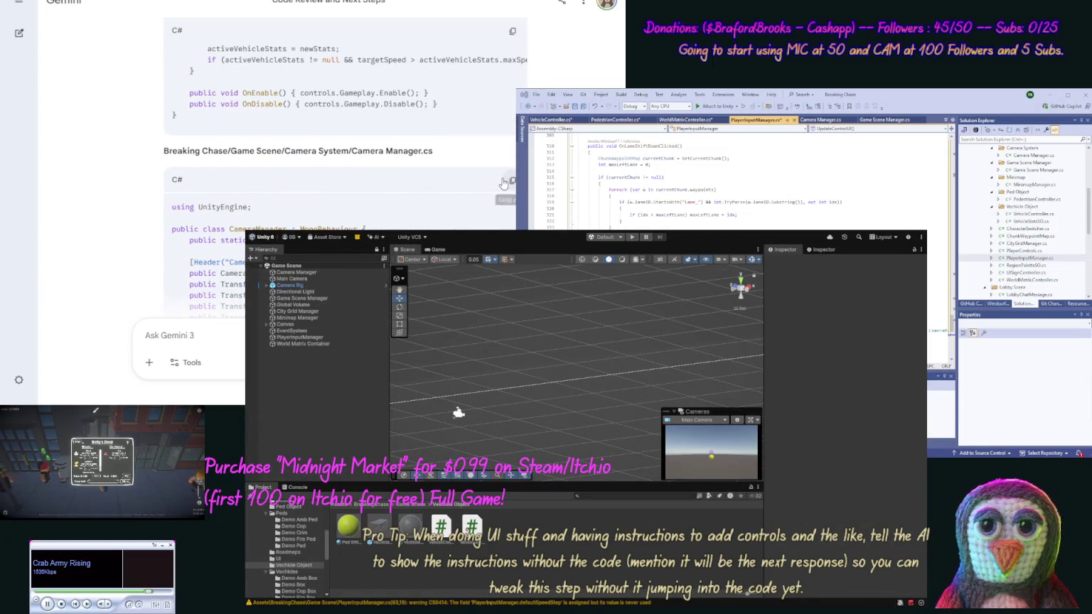
click(512, 180)
double_click(1033, 155)
key(ctrl+a)
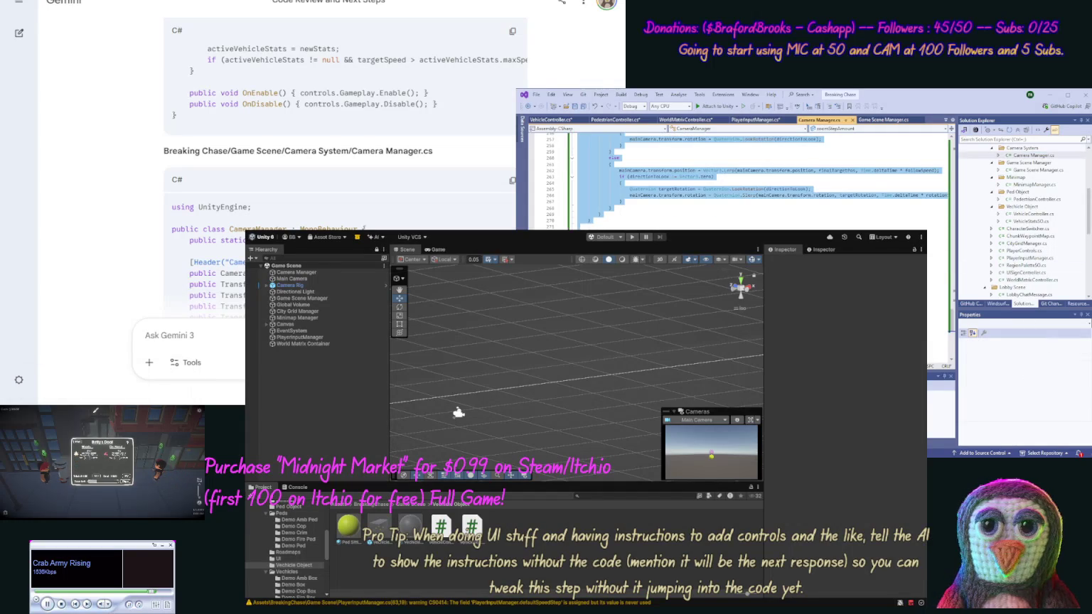
key(ctrl+v)
scroll(108, 302, down, 5)
scroll(108, 302, down, 15)
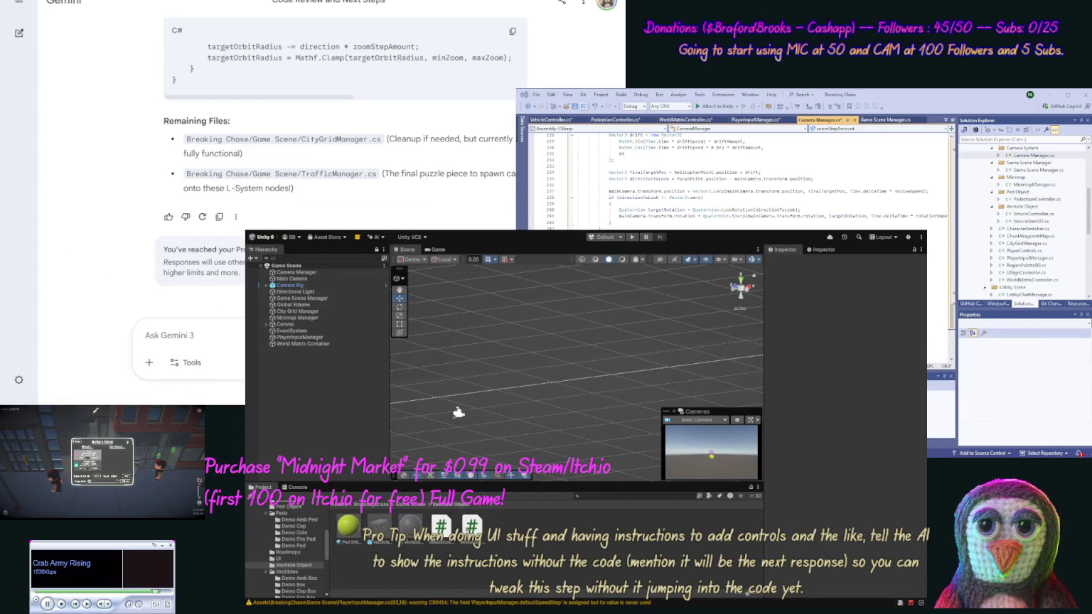
Save the updated Camera Manager.cs script.
key(ctrl+s)
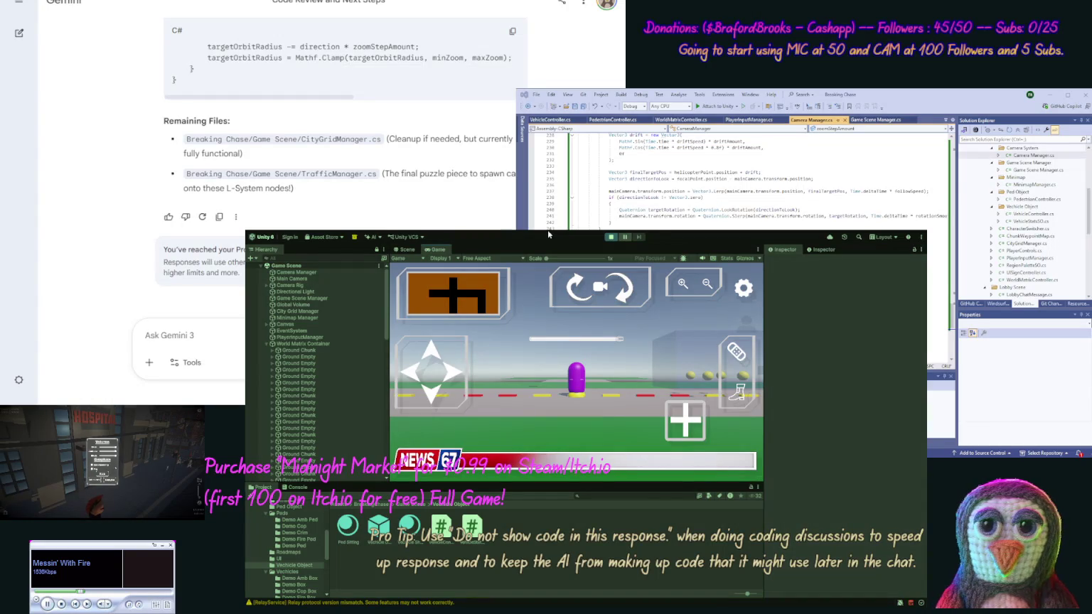
Walk the pedestrian forward, enter and accelerate the parked vehicle, then stop Play mode.
key(w)
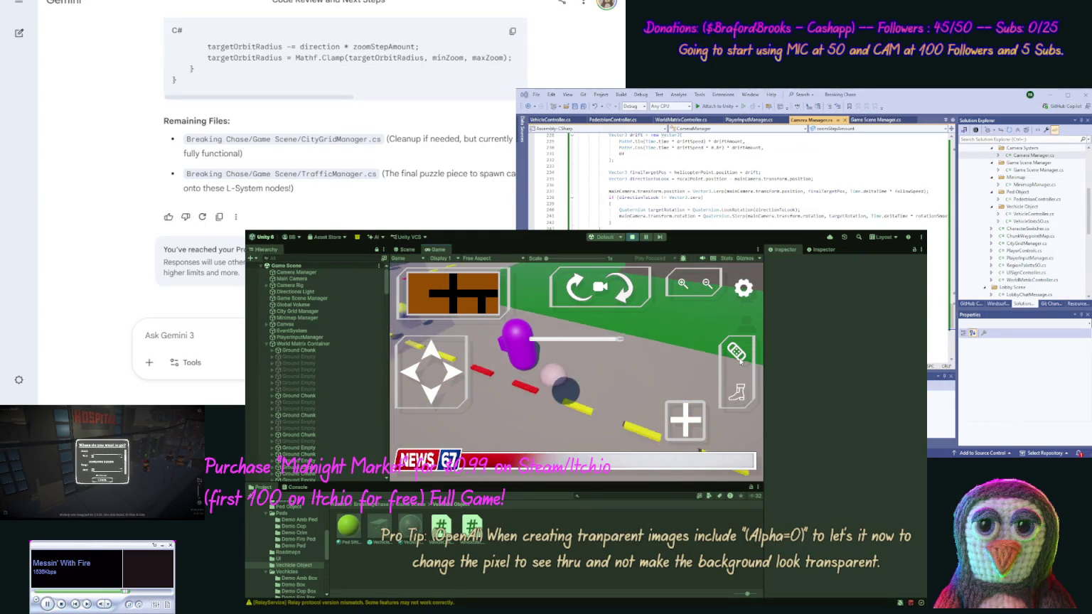
click(737, 354)
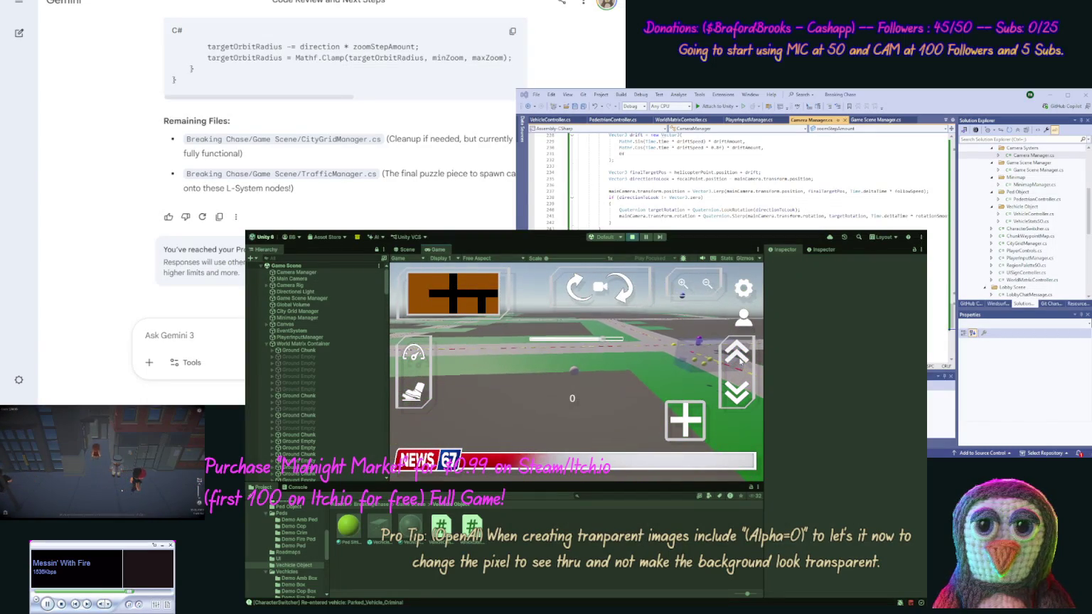
click(740, 361)
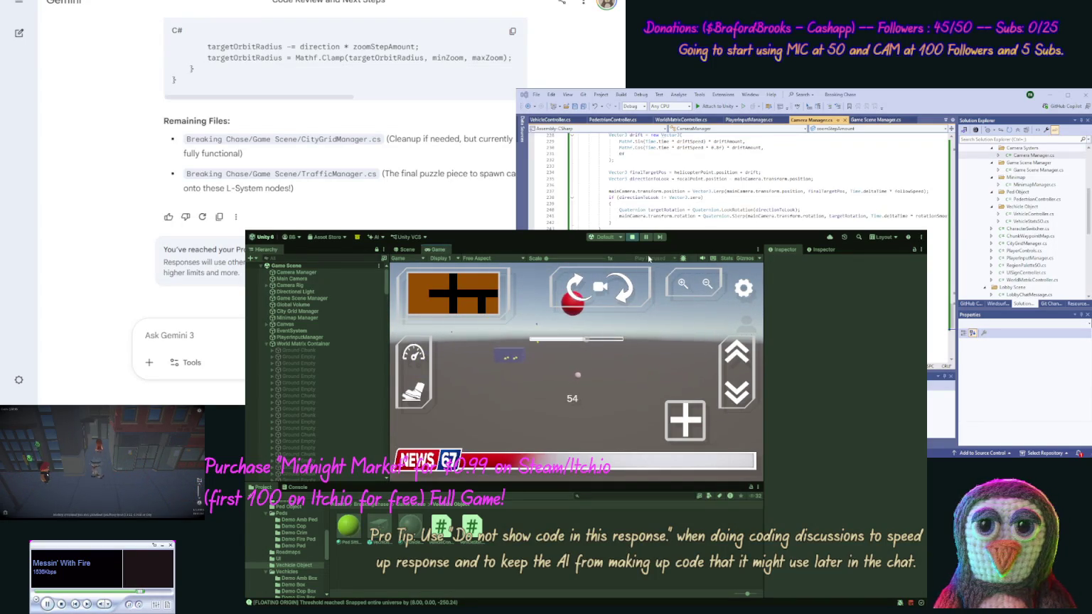
click(632, 238)
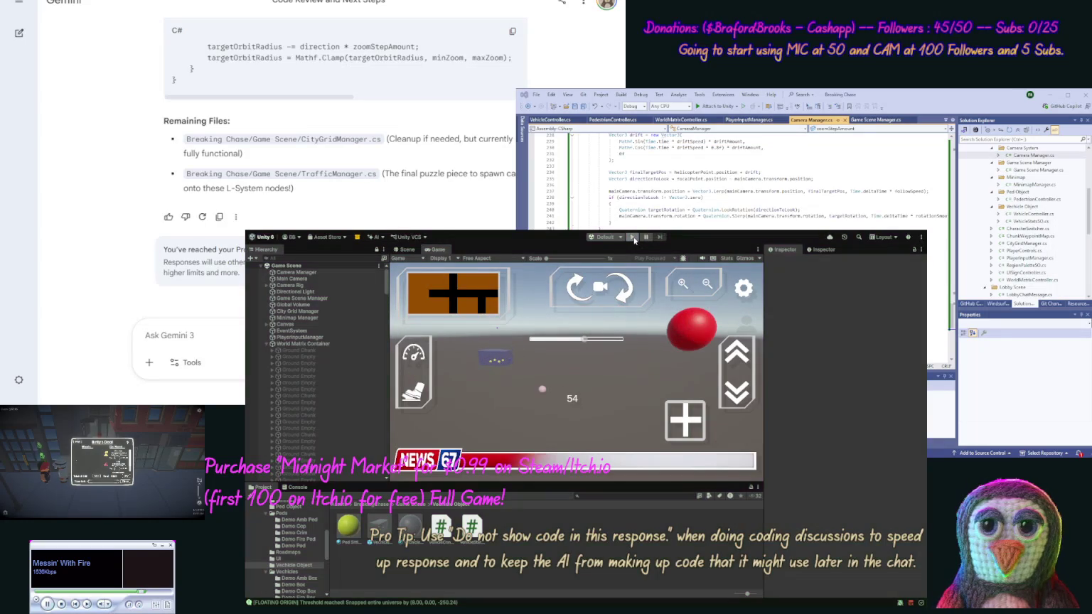
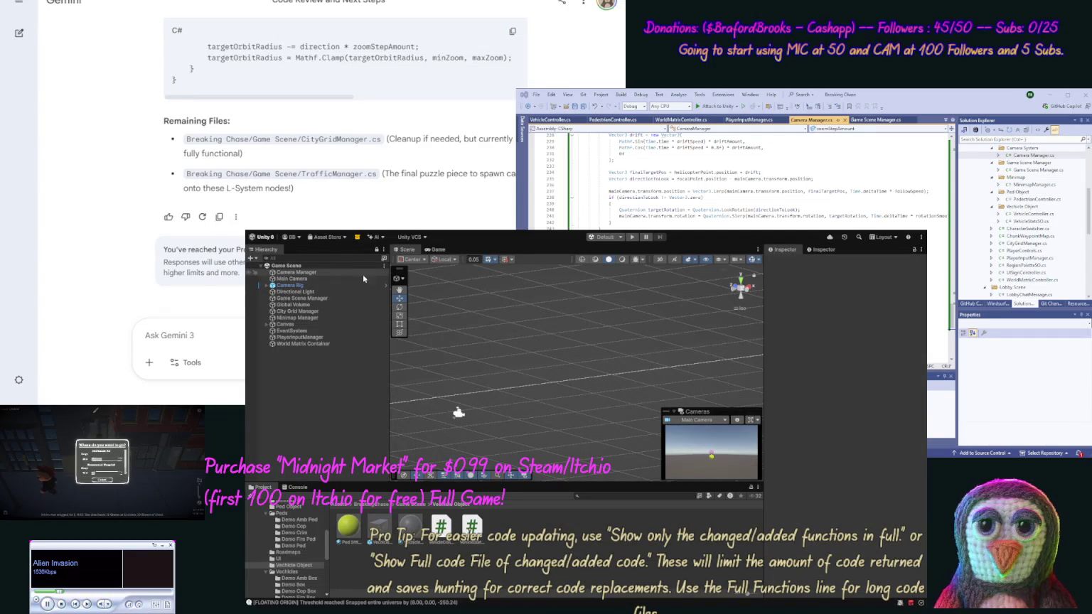
Start play mode and get back into the parked vehicle.
click(633, 238)
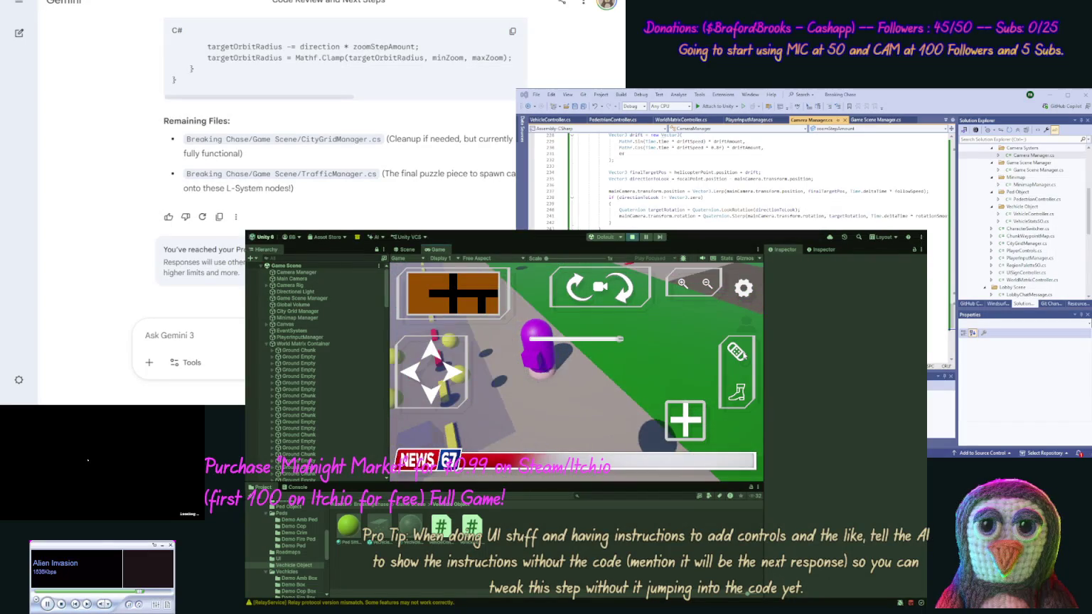
key(f)
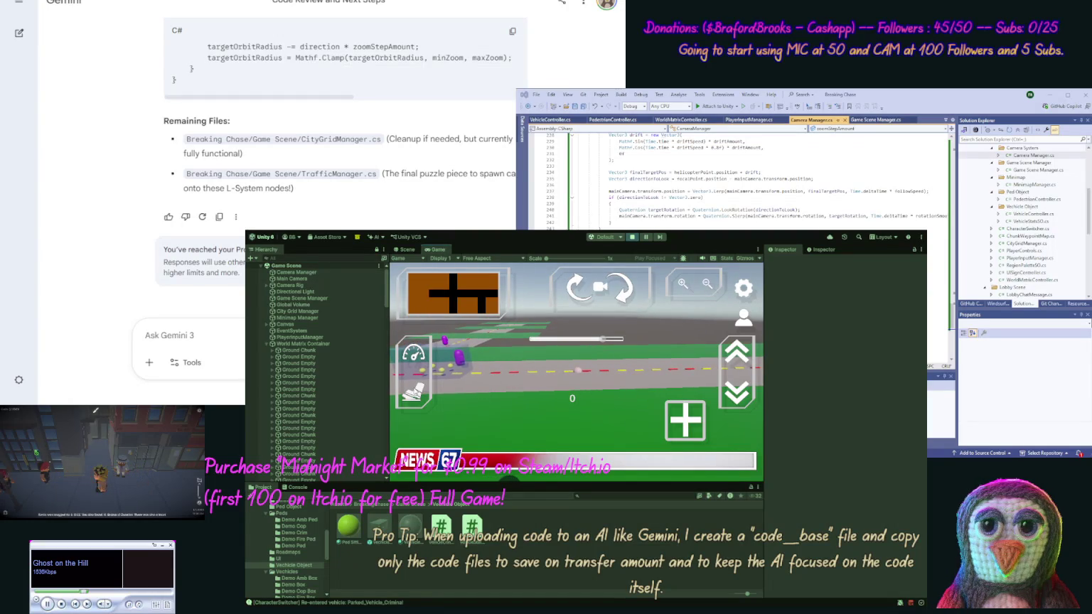
Leave the vehicle to continue on foot, then zoom the game camera out with the HUD button.
click(746, 321)
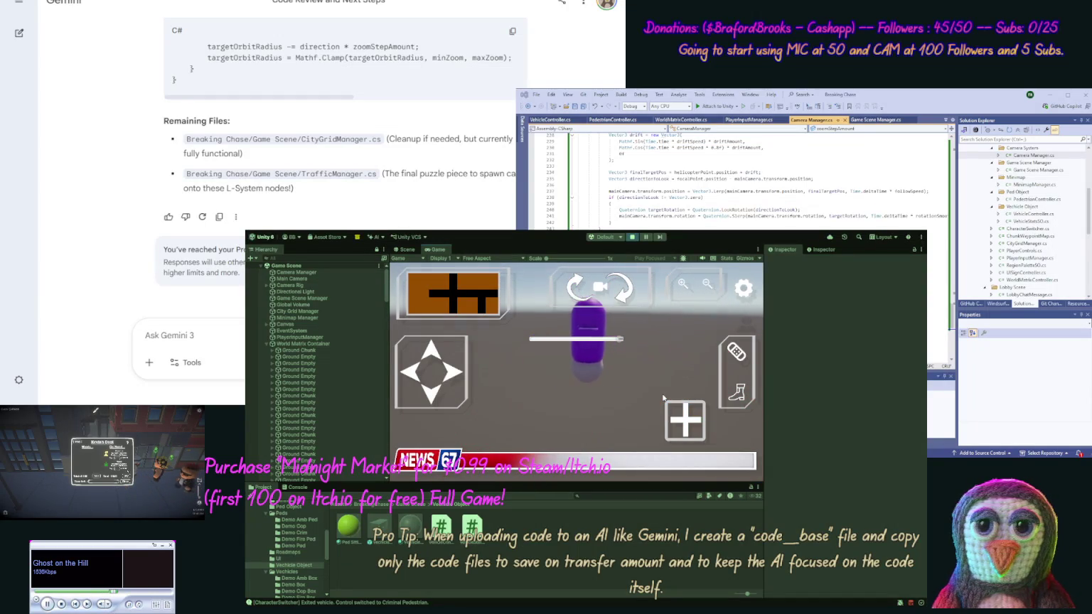
click(708, 287)
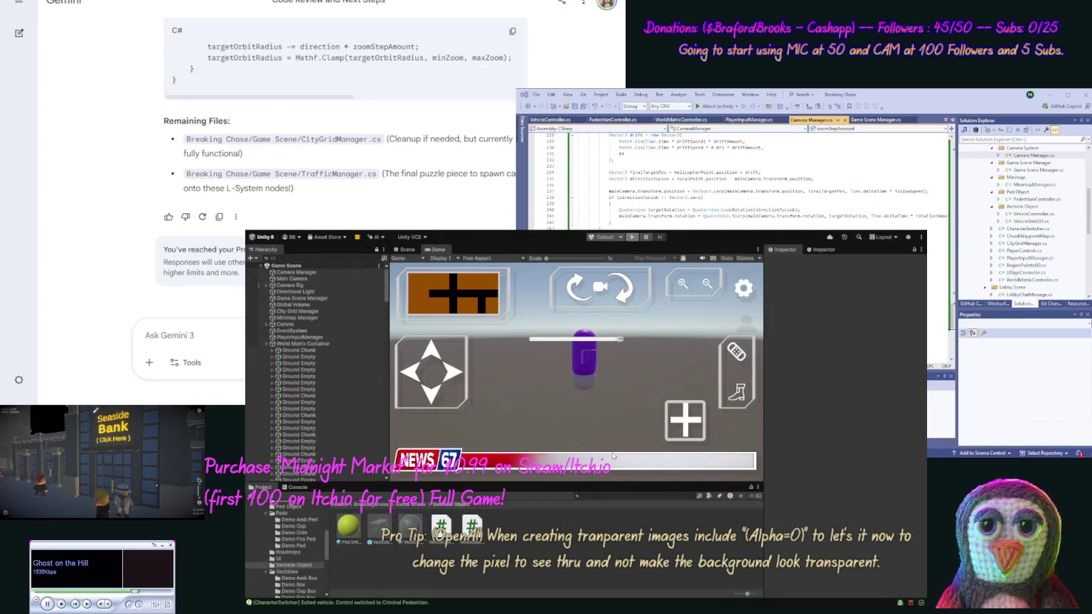
Stop play mode with Ctrl+P.
key(ctrl+p)
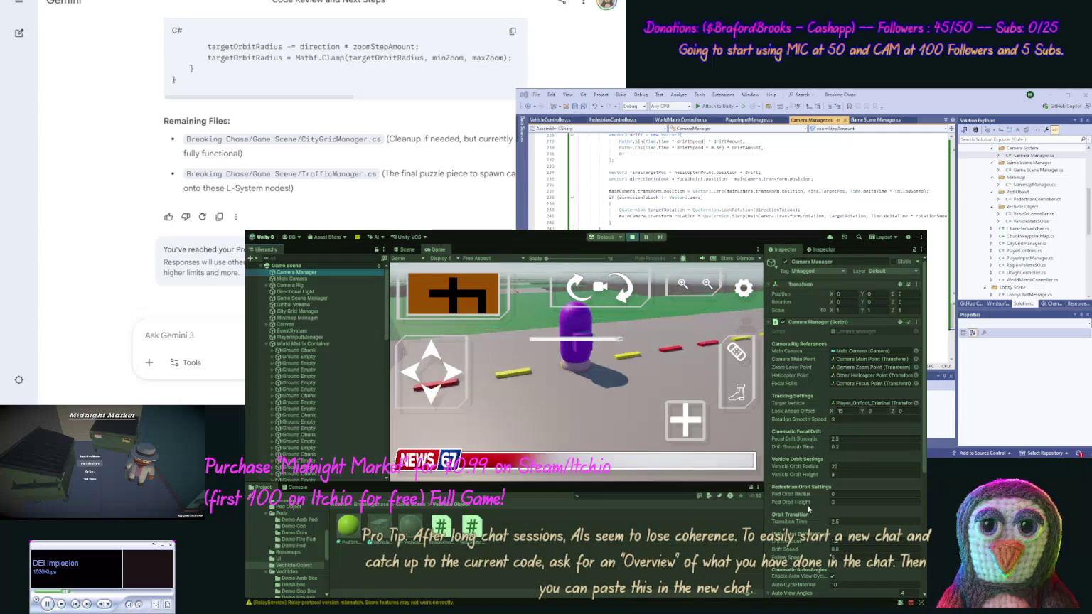
Raise the pedestrian orbit height to 17.33 and set Ped Orbit Radius to 20.
drag(808, 502, 902, 506)
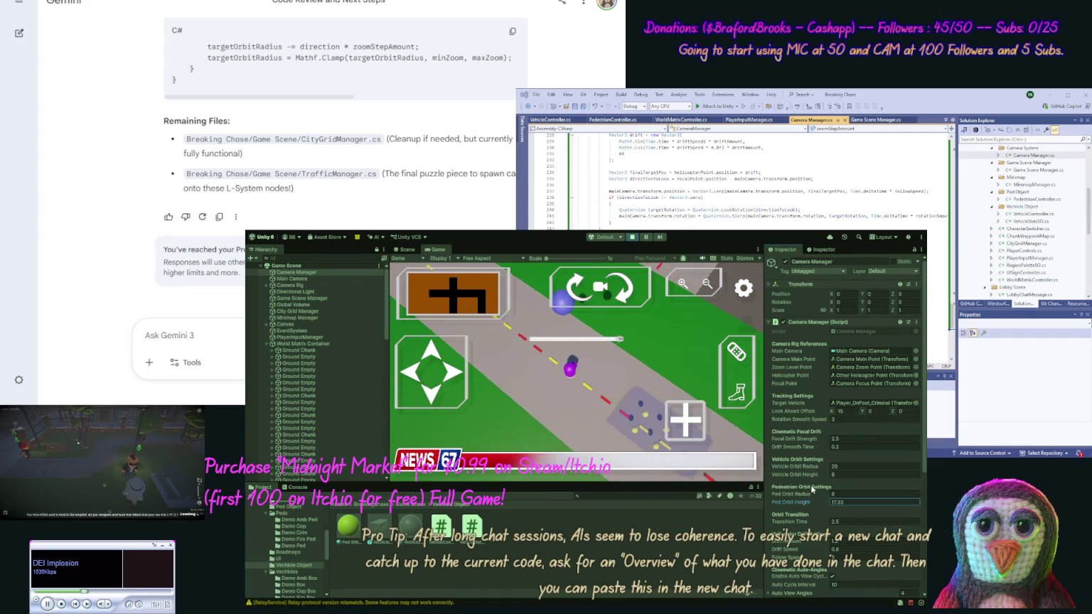
click(805, 495)
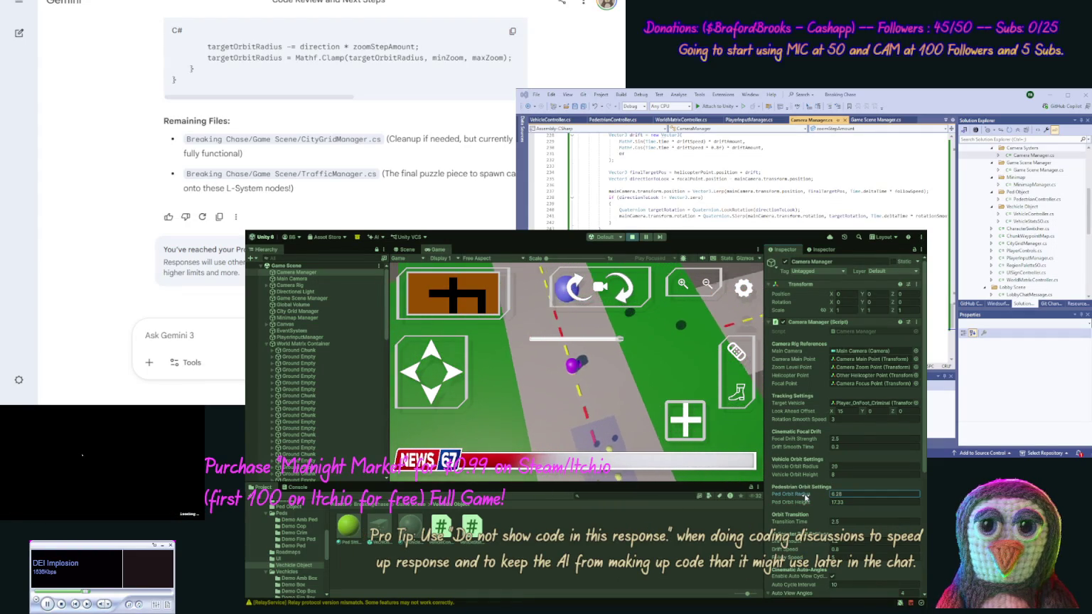
text(8)
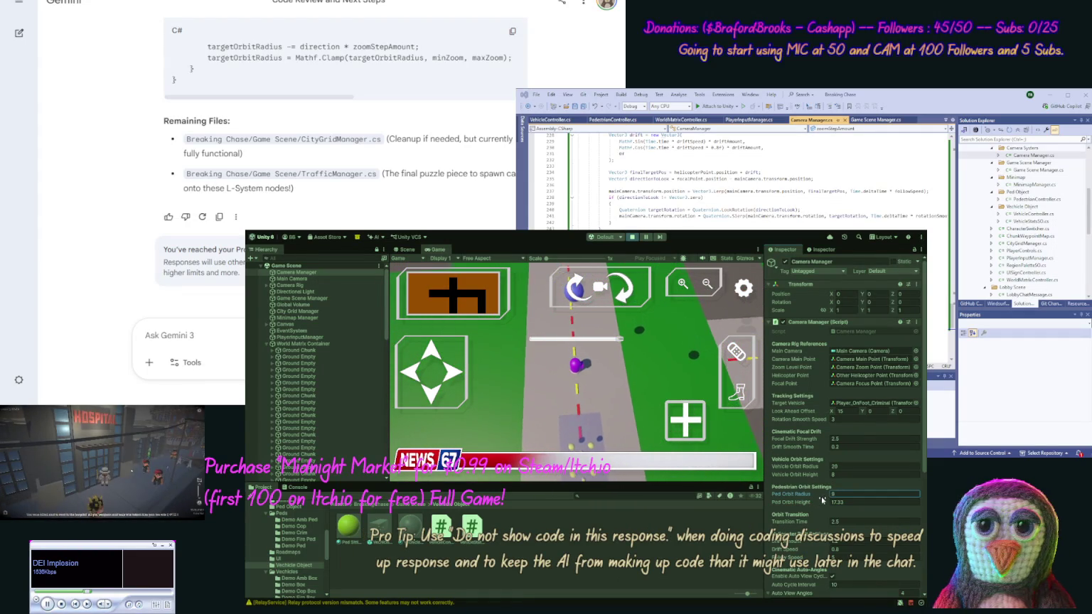
key(BackSpace)
key(BackSpace)
text(24)
drag(835, 497, 880, 498)
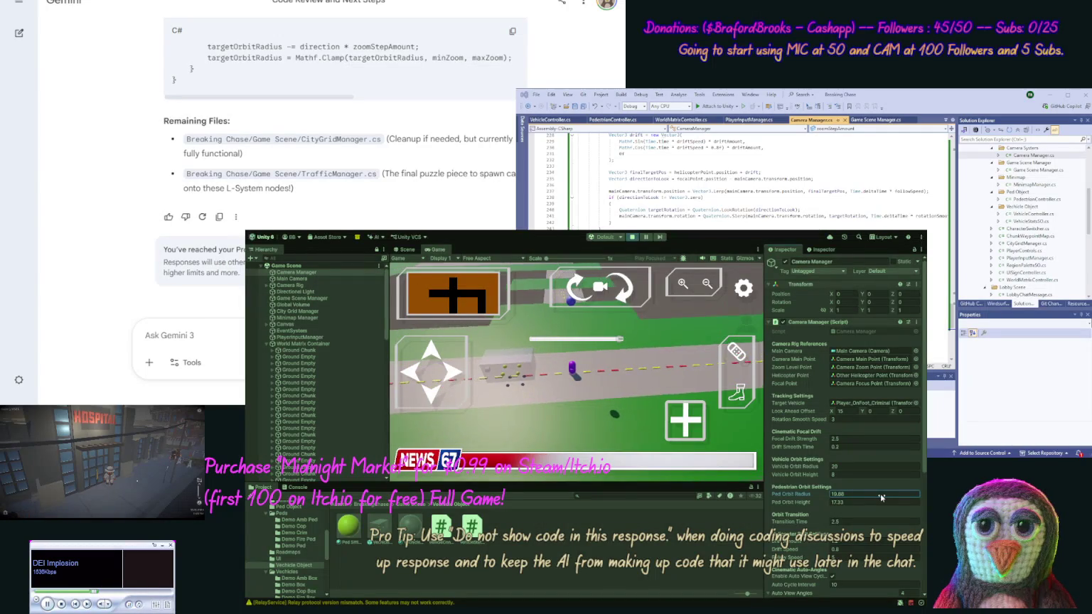
drag(881, 497, 881, 497)
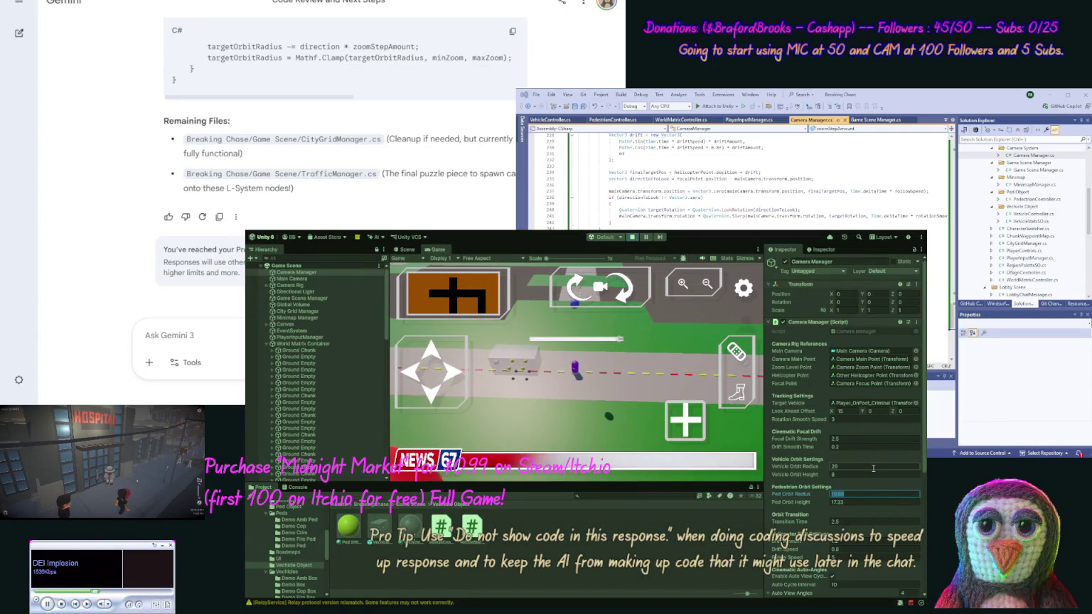
text(20)
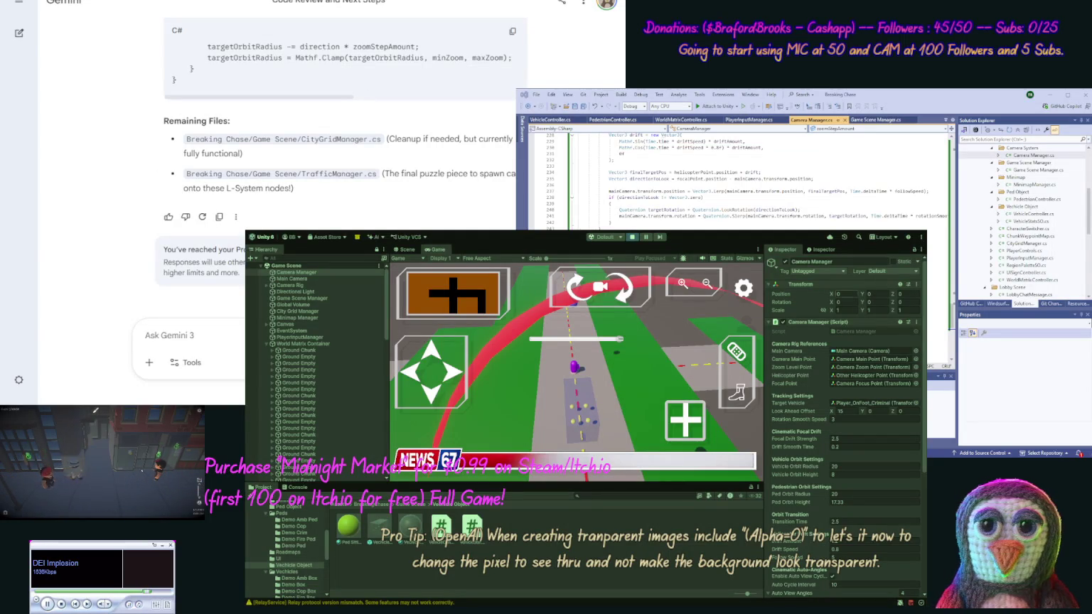
Collapse the Transform section to show the camera fields, then exit Play mode.
click(849, 285)
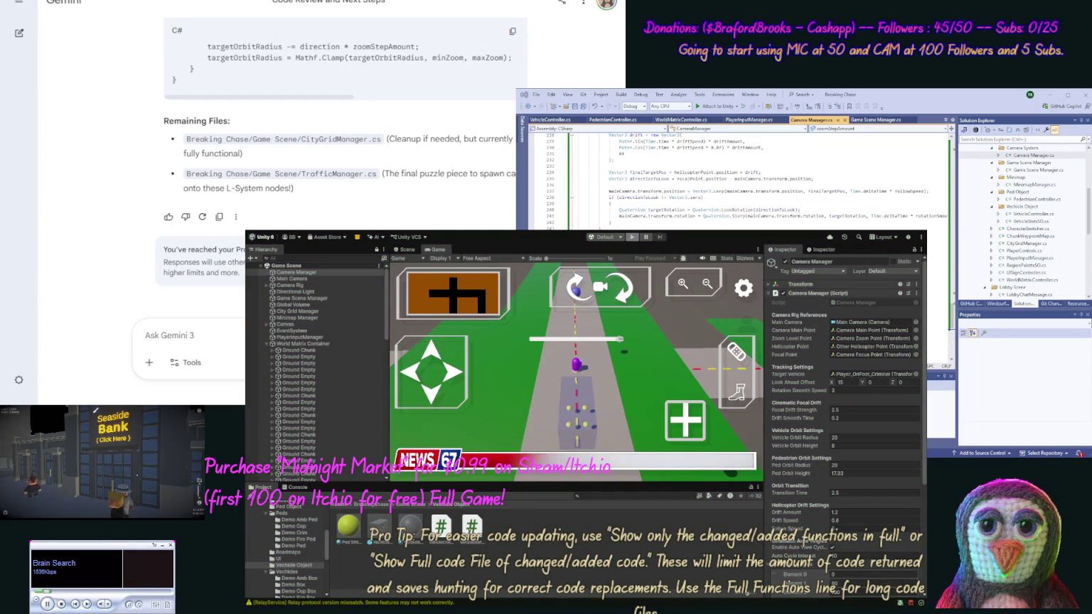
click(632, 237)
Select the Canvas and add a Shadow component below its Graphic Raycaster.
click(281, 324)
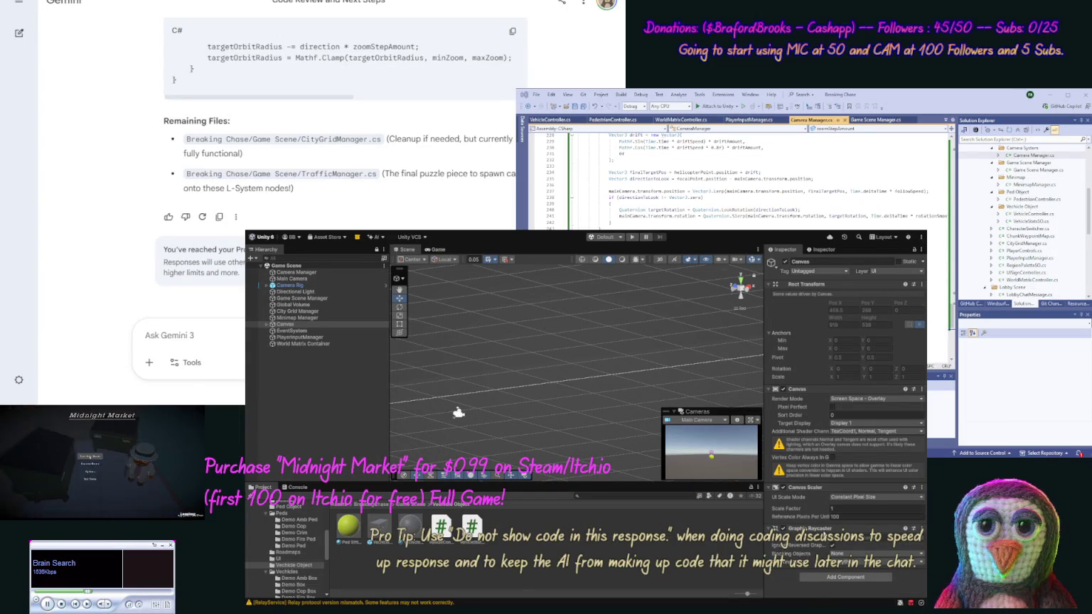
key(ctrl+z)
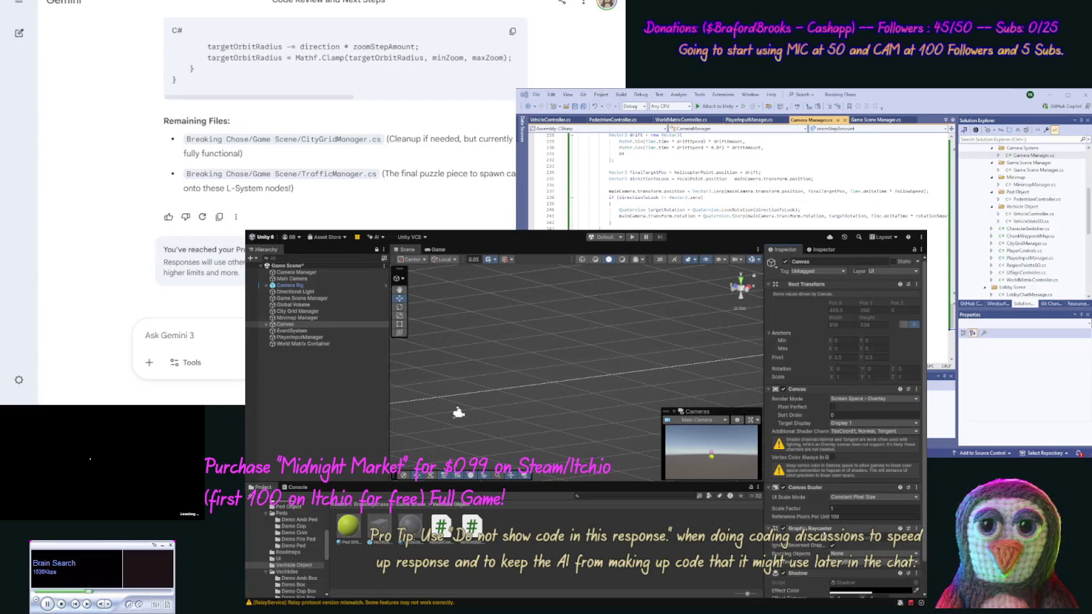
scroll(844, 528, down, 1)
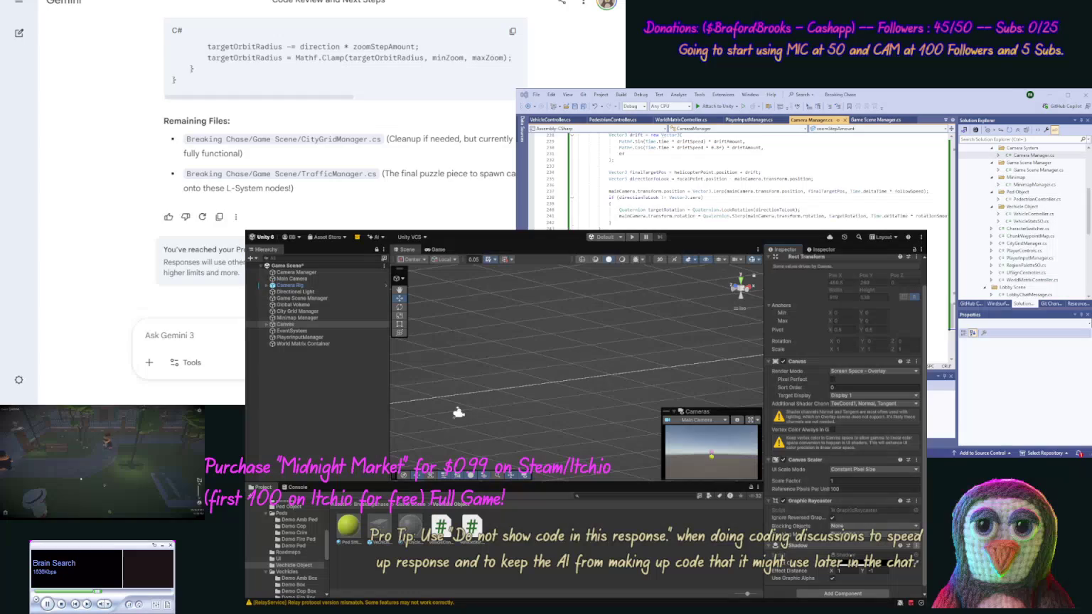
Frame the HUD Canvas in the Scene view and set its Canvas Scaler to Constant Pixel Size.
double_click(285, 324)
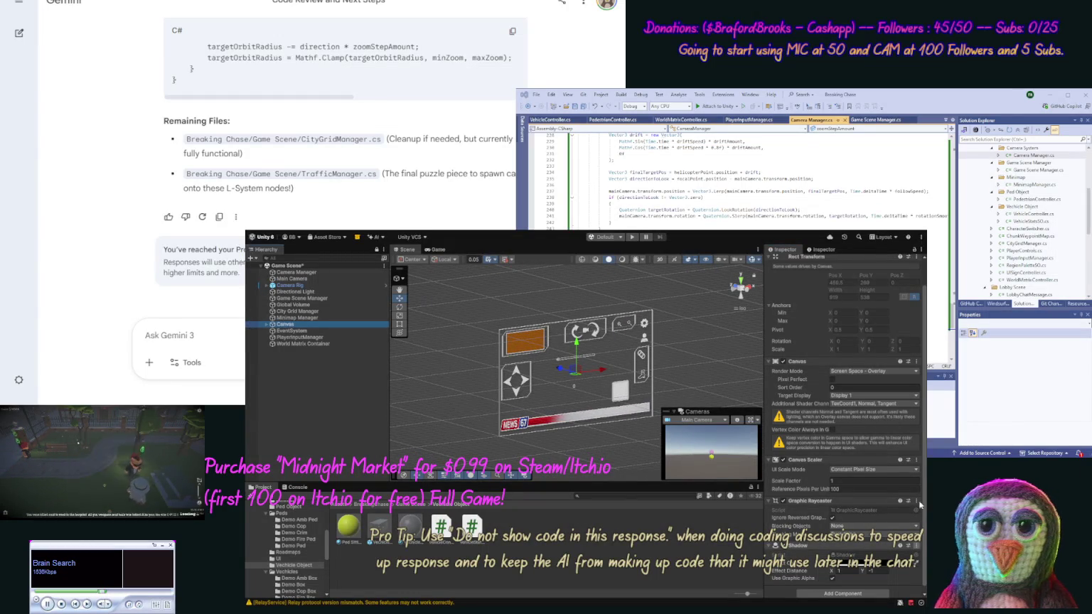
scroll(918, 474, up, 2)
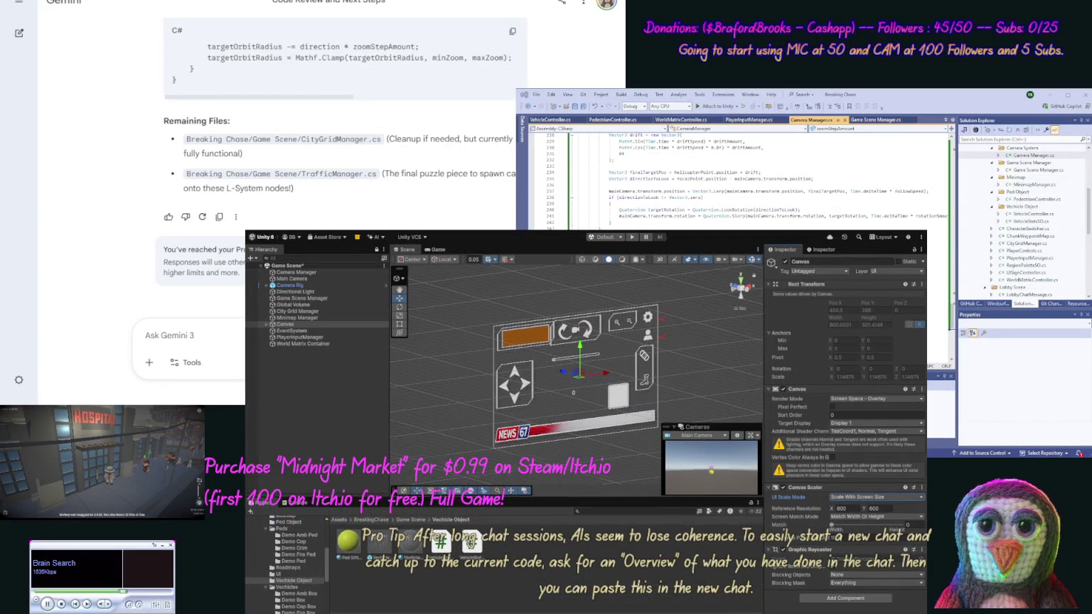
click(857, 497)
click(858, 506)
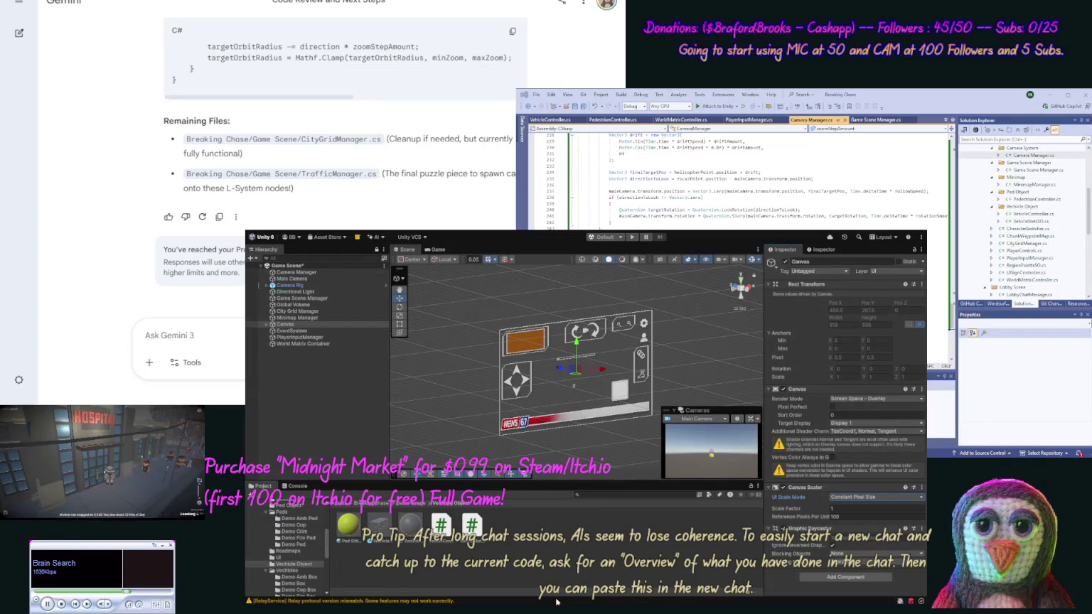
Shorten the editor window slightly and expand the Canvas to show its child objects.
mouse_move(561, 590)
mouse_down()
mouse_move(561, 571)
mouse_move(561, 583)
mouse_up()
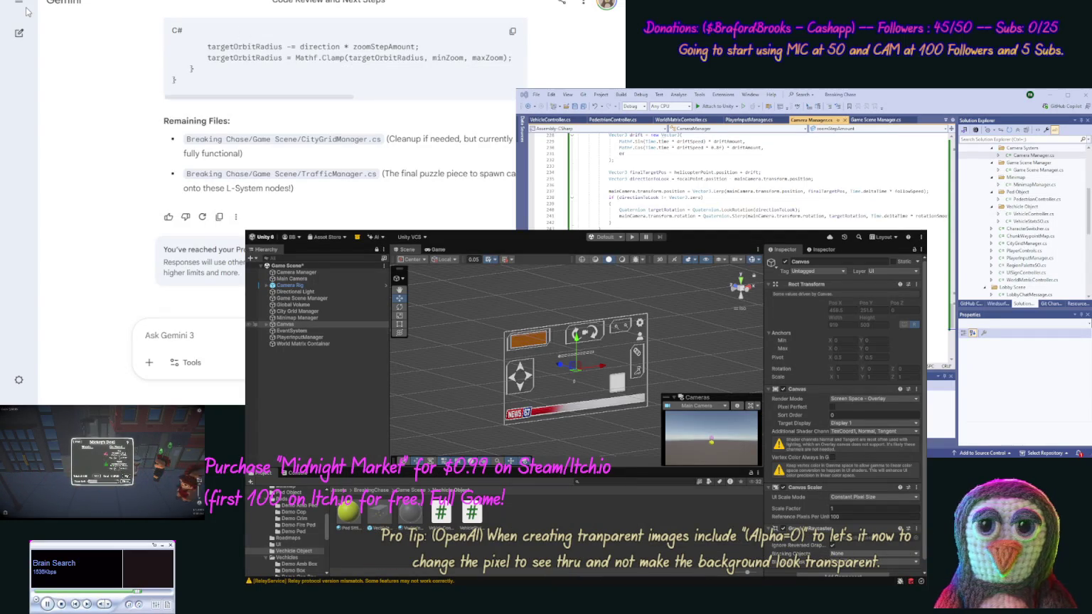
click(265, 324)
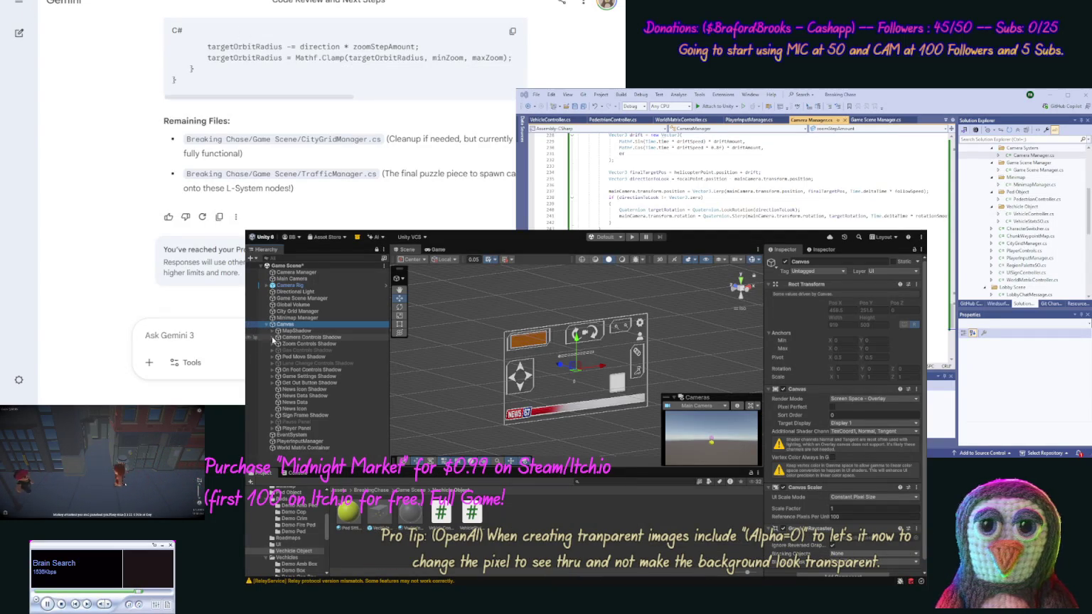
Restore MapShadow's top-left anchored layout, then deselect and shorten the editor window.
click(295, 331)
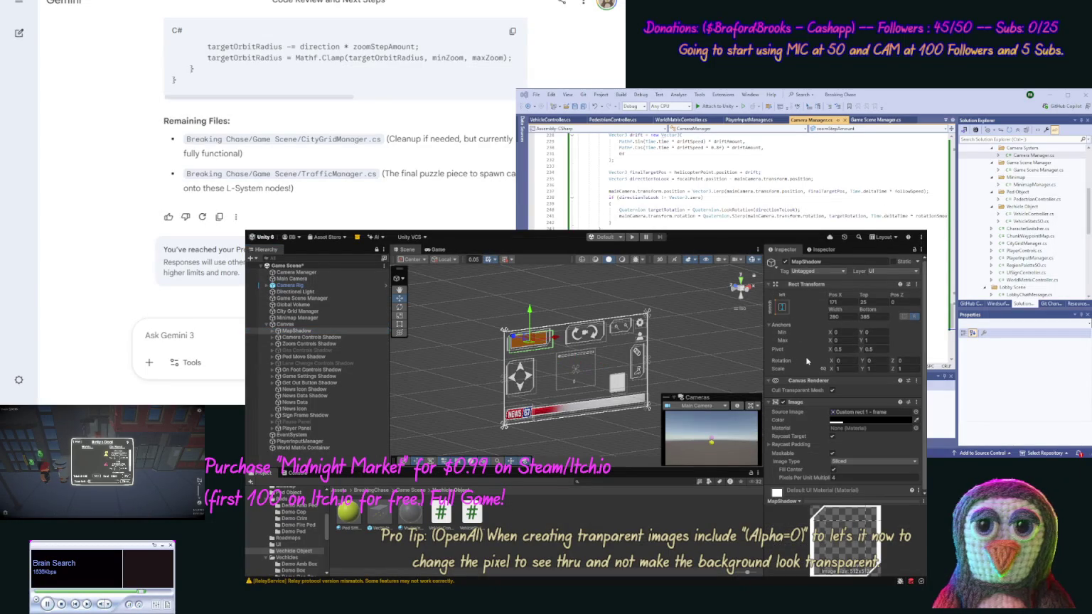
key(ctrl+z)
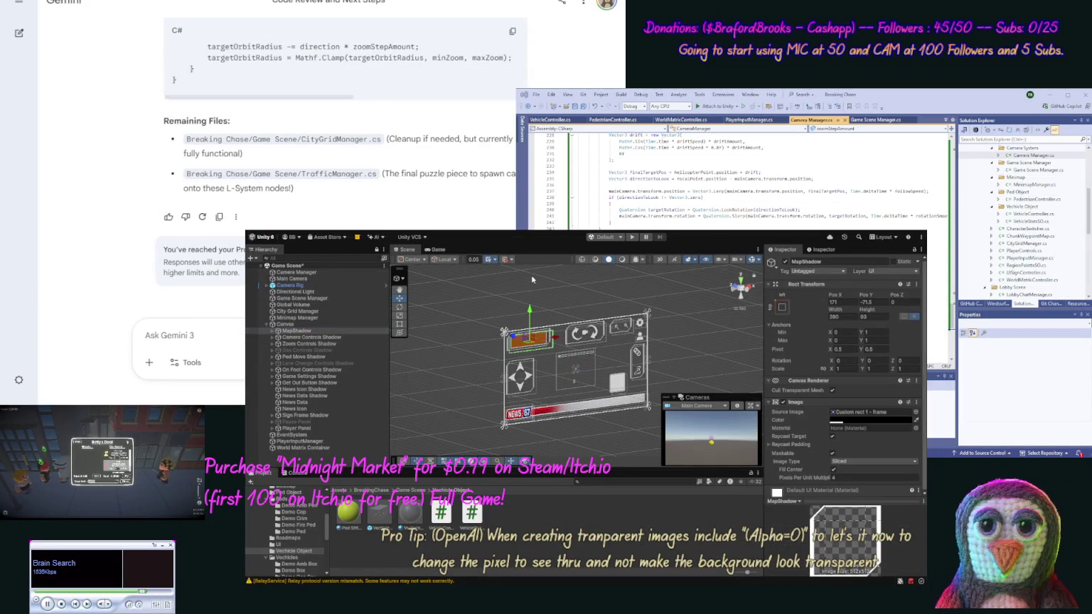
click(573, 543)
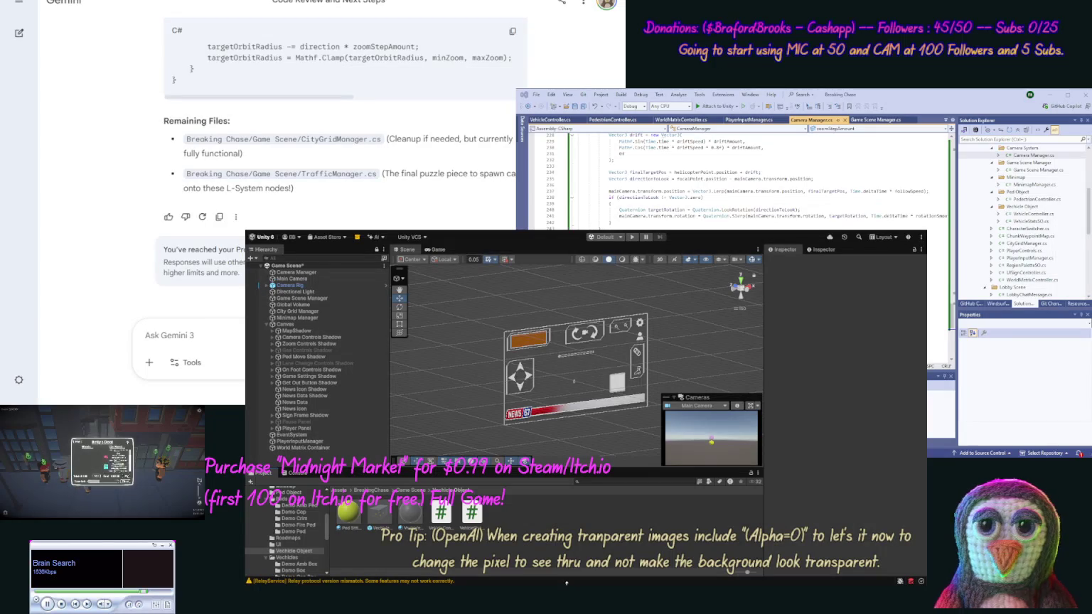
mouse_move(567, 583)
mouse_down()
mouse_move(571, 548)
mouse_move(569, 602)
mouse_move(570, 576)
mouse_up()
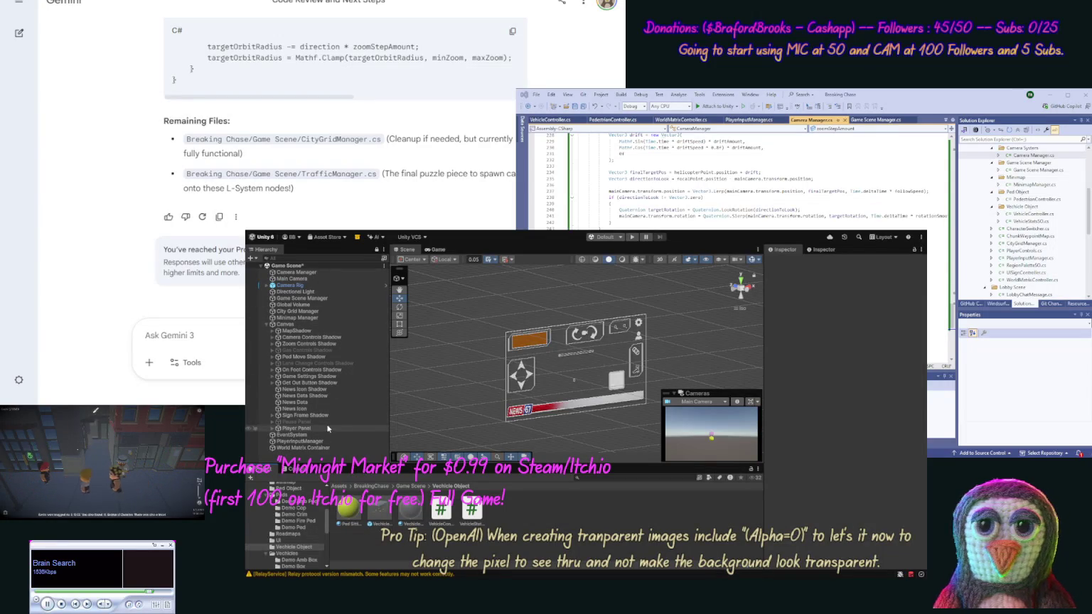
Make MapShadow stretch vertically with a Bottom offset of 350, then preview the HUD.
click(332, 332)
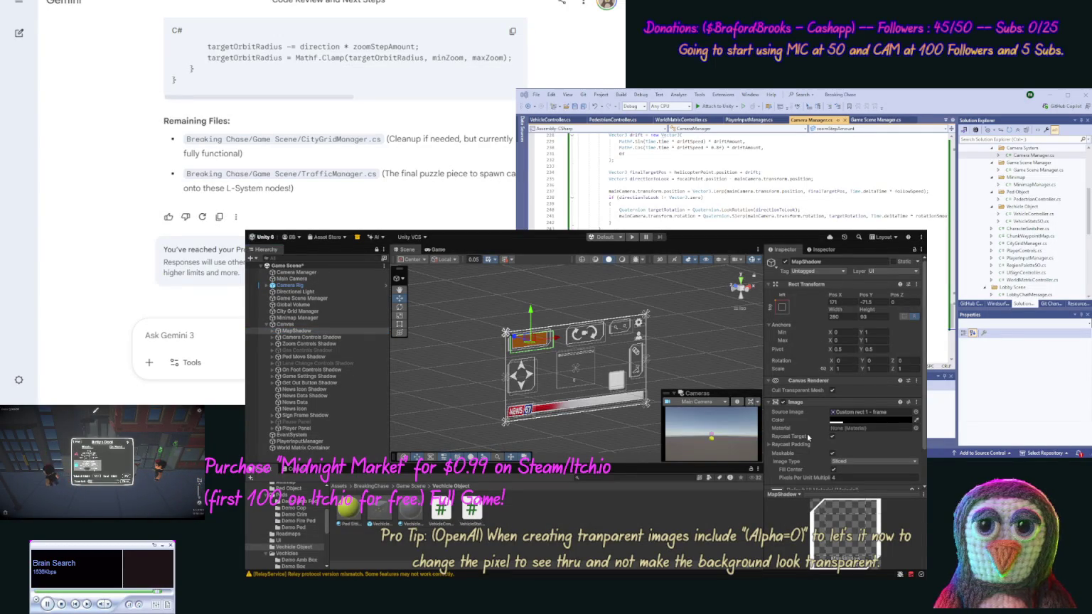
key(ctrl+z)
click(877, 316)
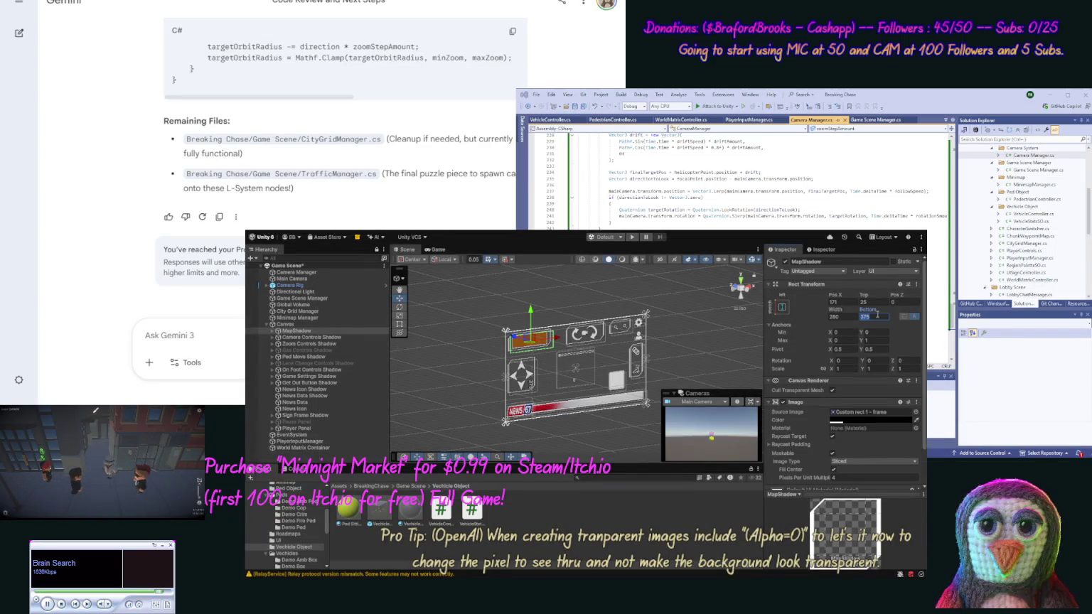
text(400)
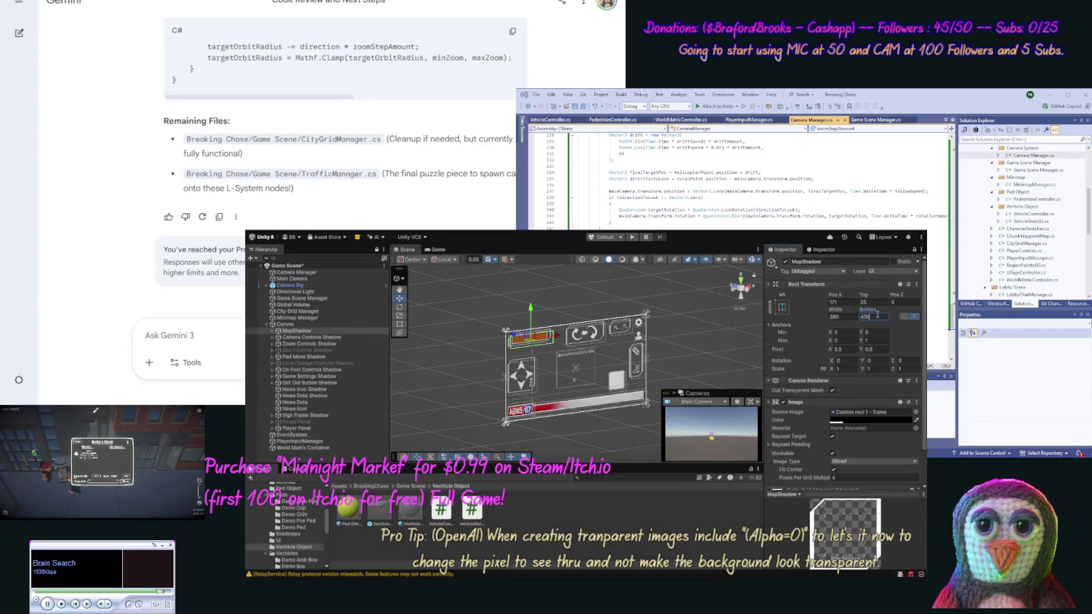
key(Return)
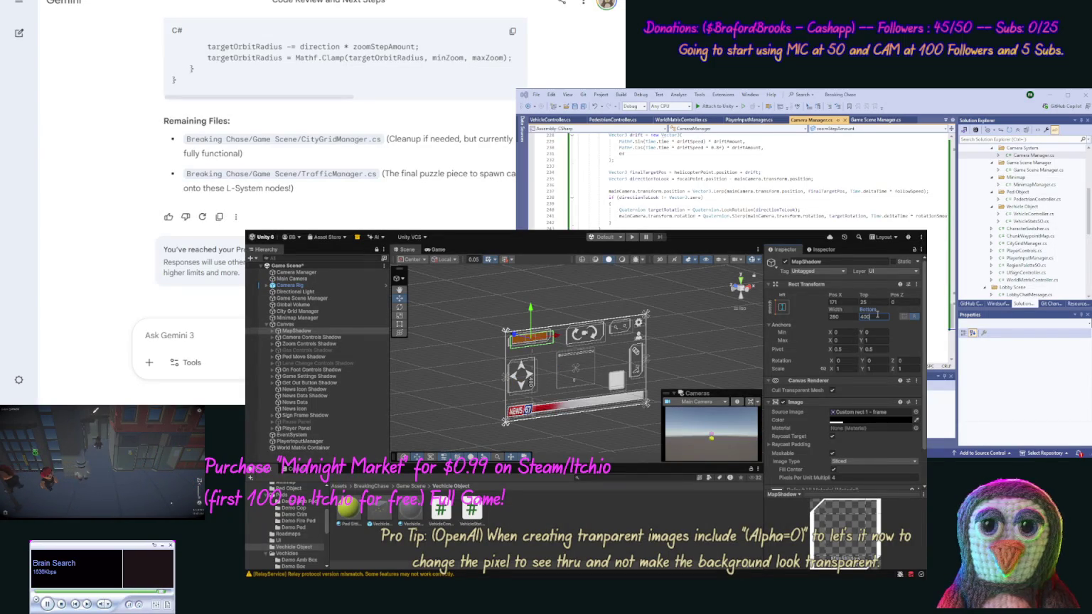
text(350)
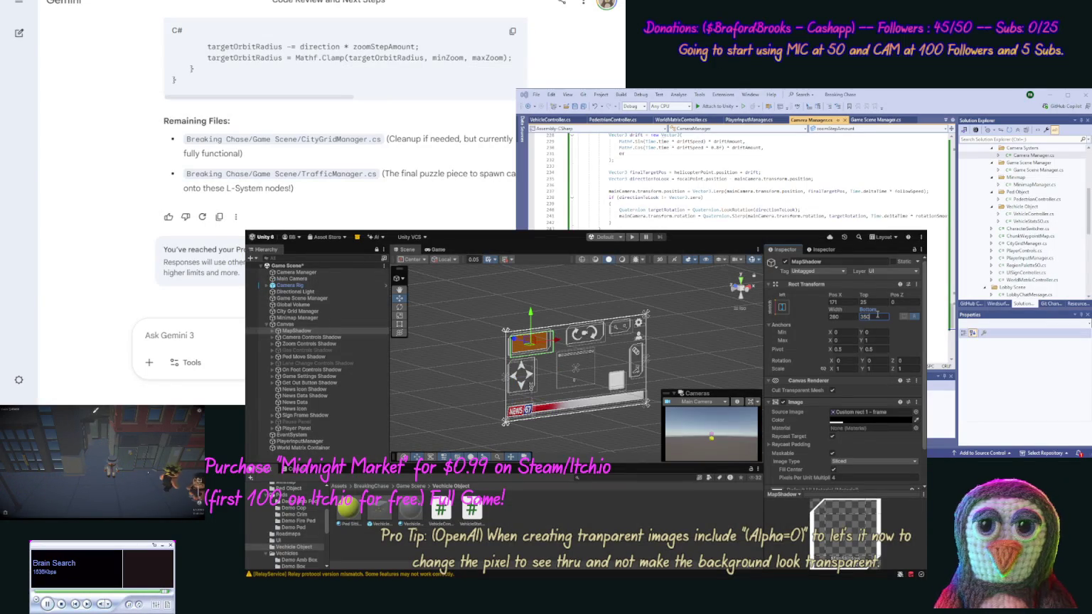
click(446, 250)
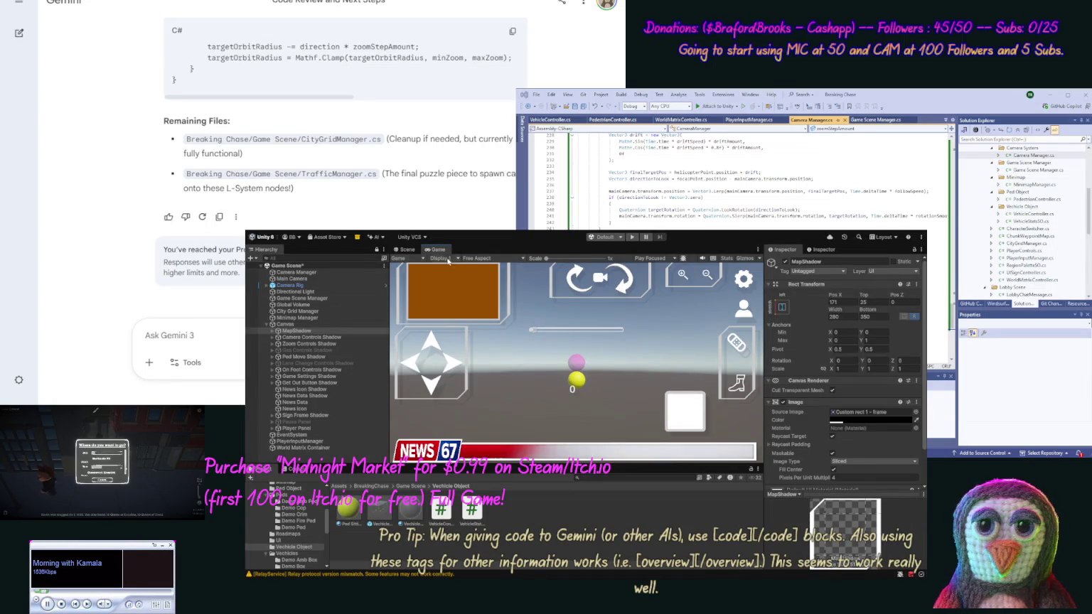
click(408, 250)
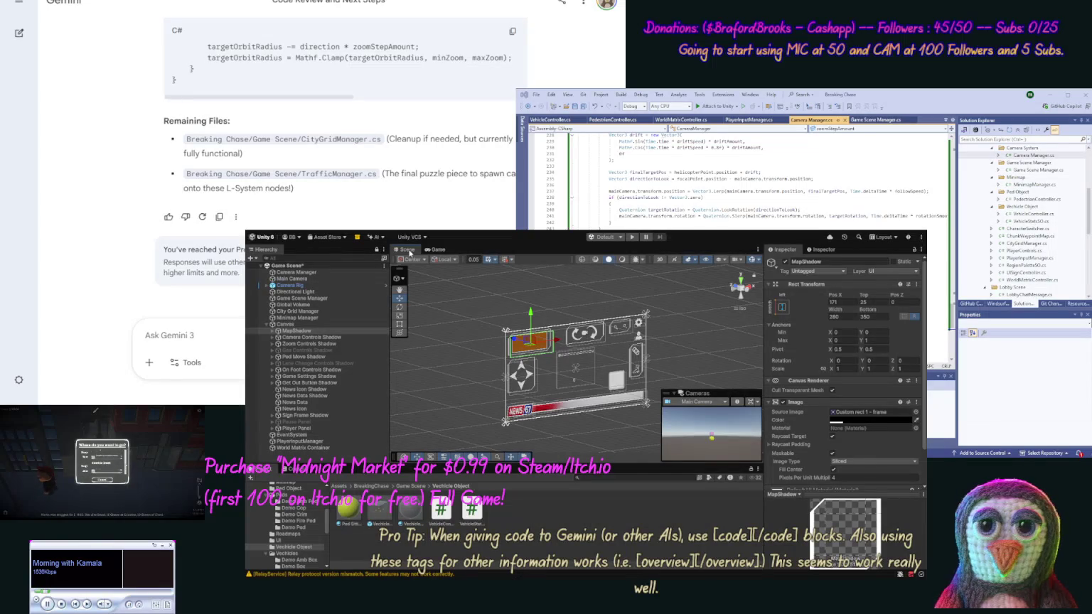
click(491, 358)
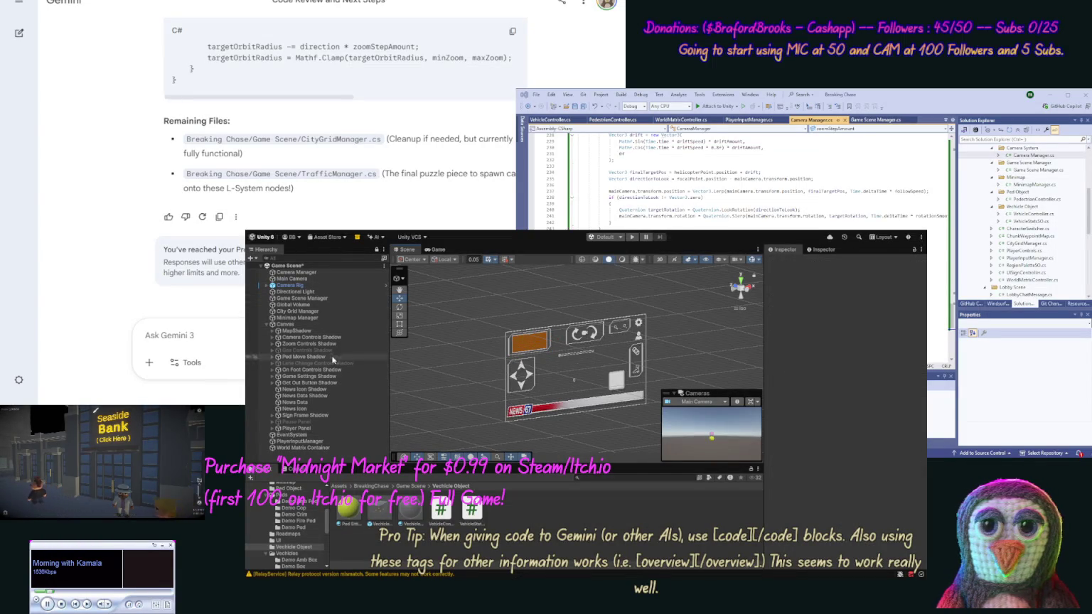
Confirm the Canvas Scaler's 100 reference pixels per unit, then preview the HUD in the Game view.
click(325, 325)
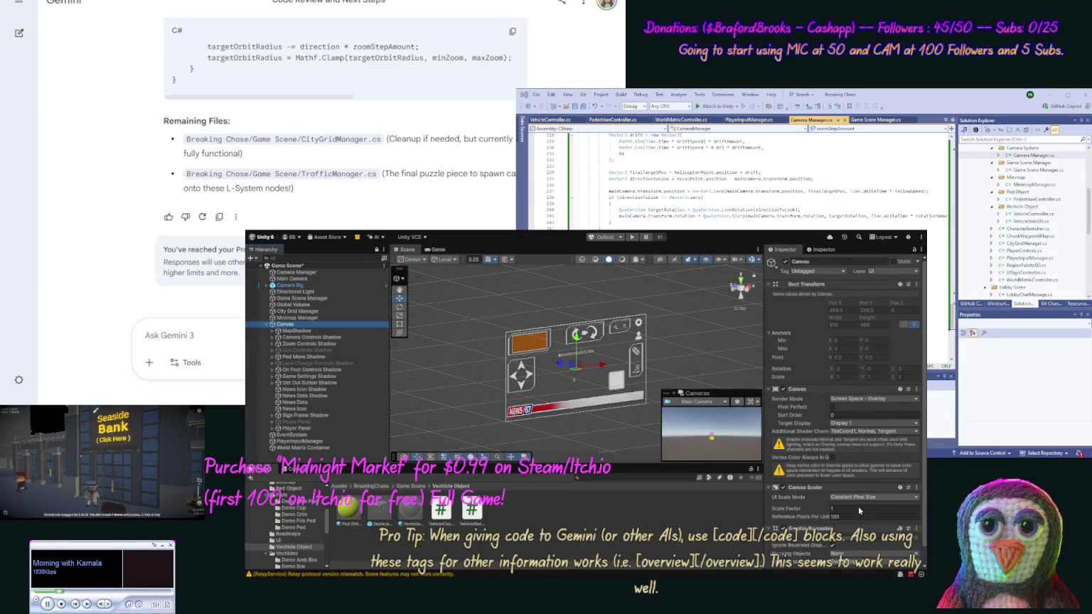
click(780, 518)
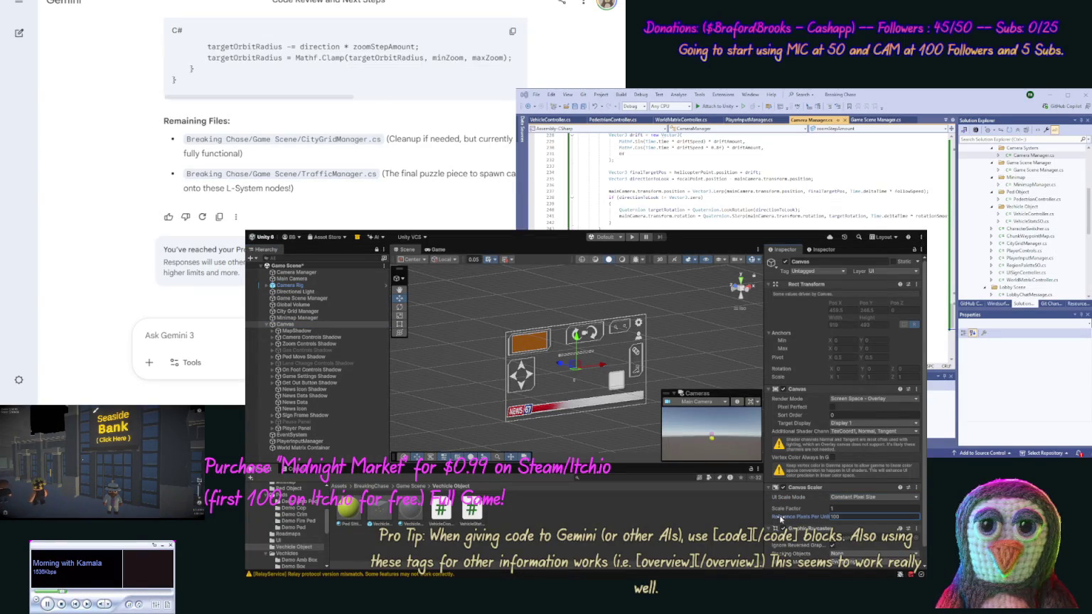
click(522, 272)
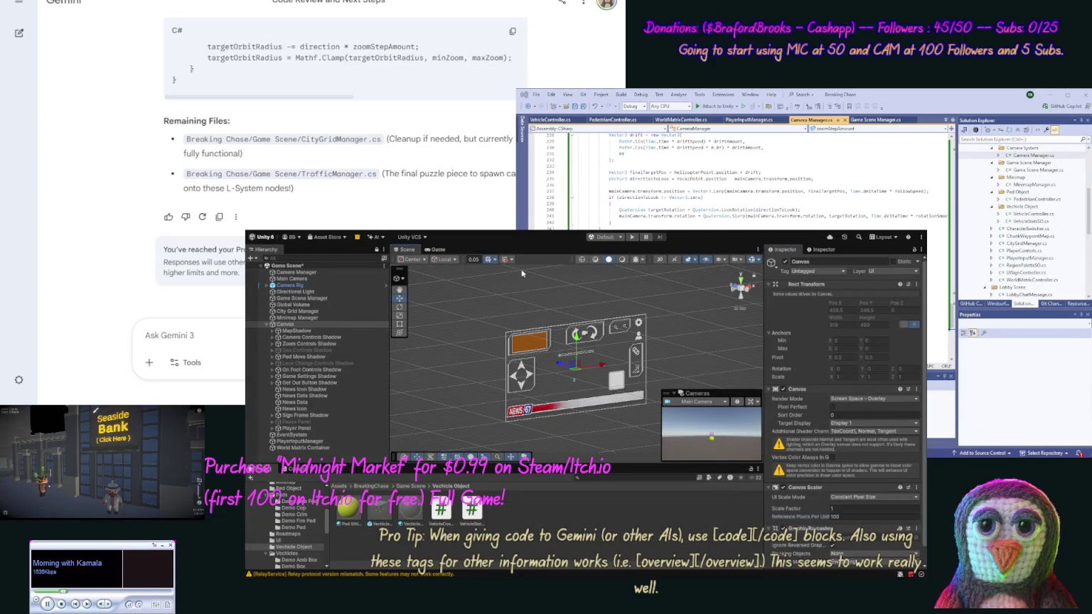
click(436, 250)
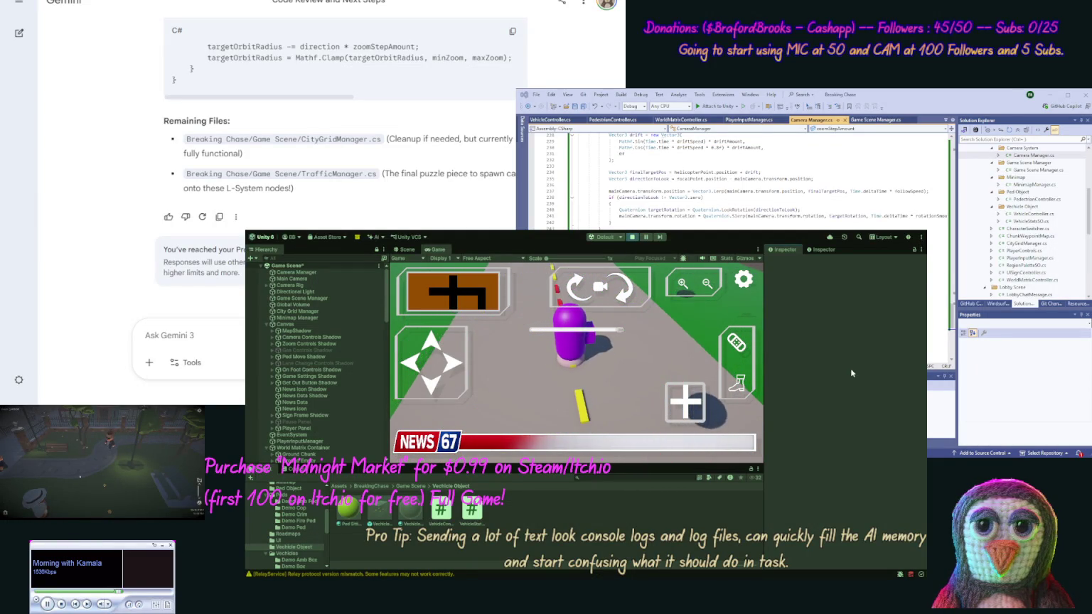
Pull the game camera in close with the HUD zoom-in button during play.
click(689, 283)
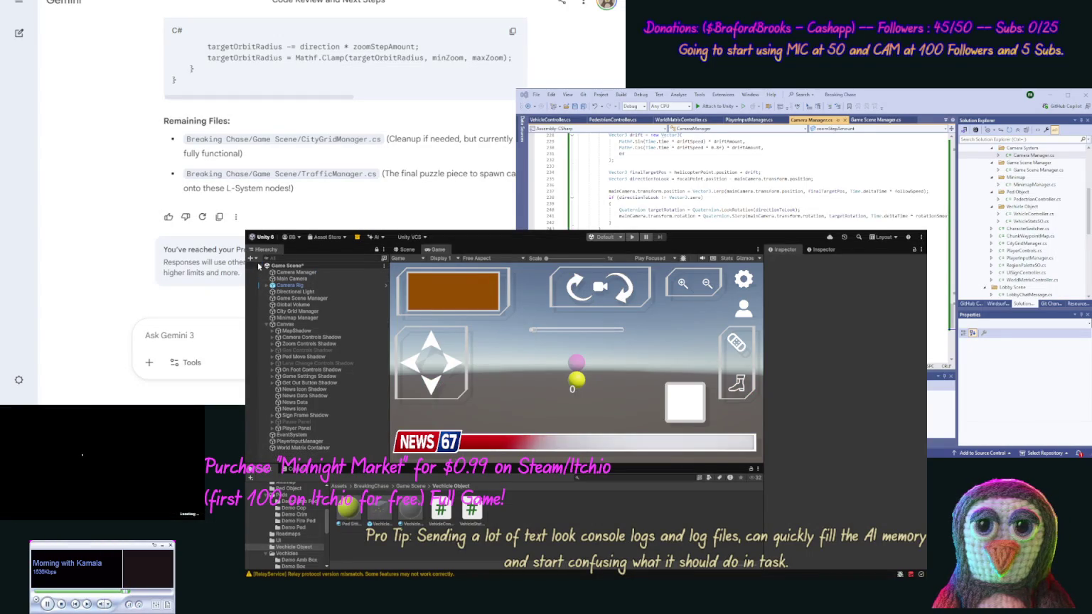
Save the scene, then set Camera Manager's Ped Orbit Height to 14 and Vehicle Orbit Height to 20.
key(ctrl+s)
click(294, 273)
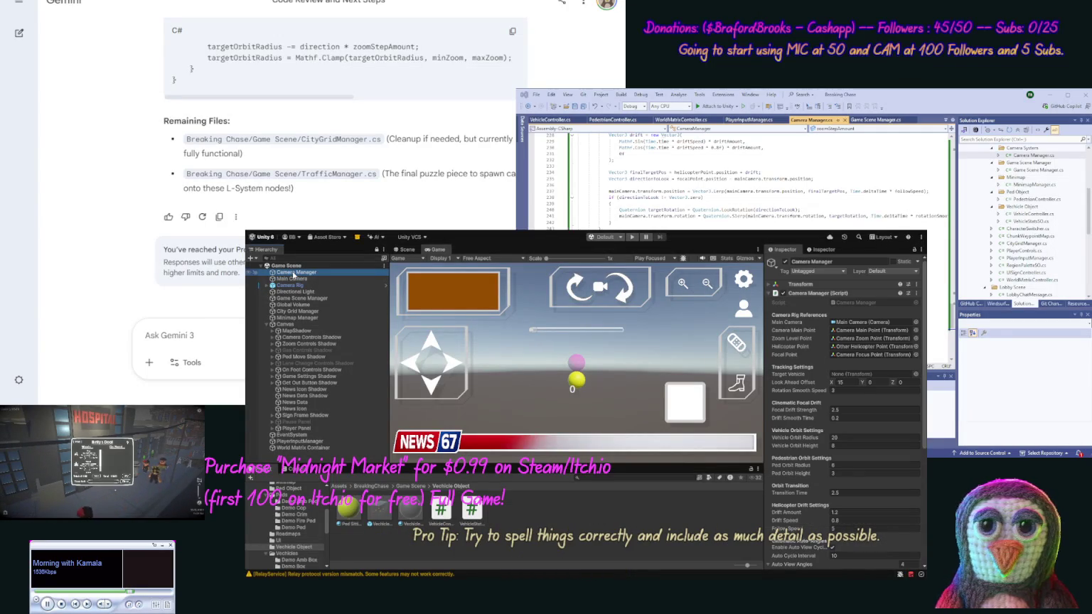
click(847, 473)
text(14)
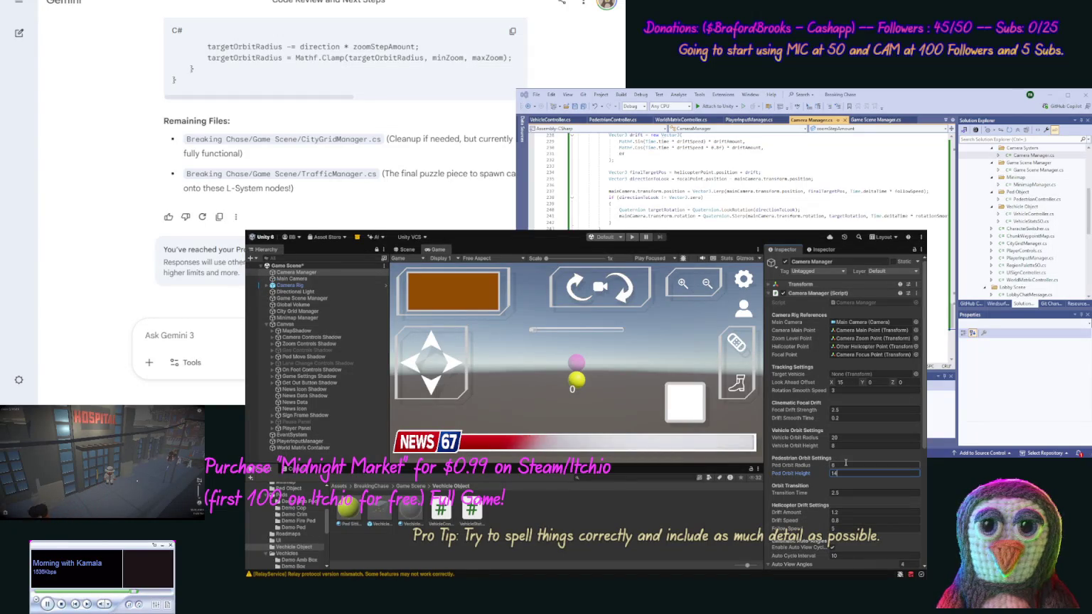
text(0)
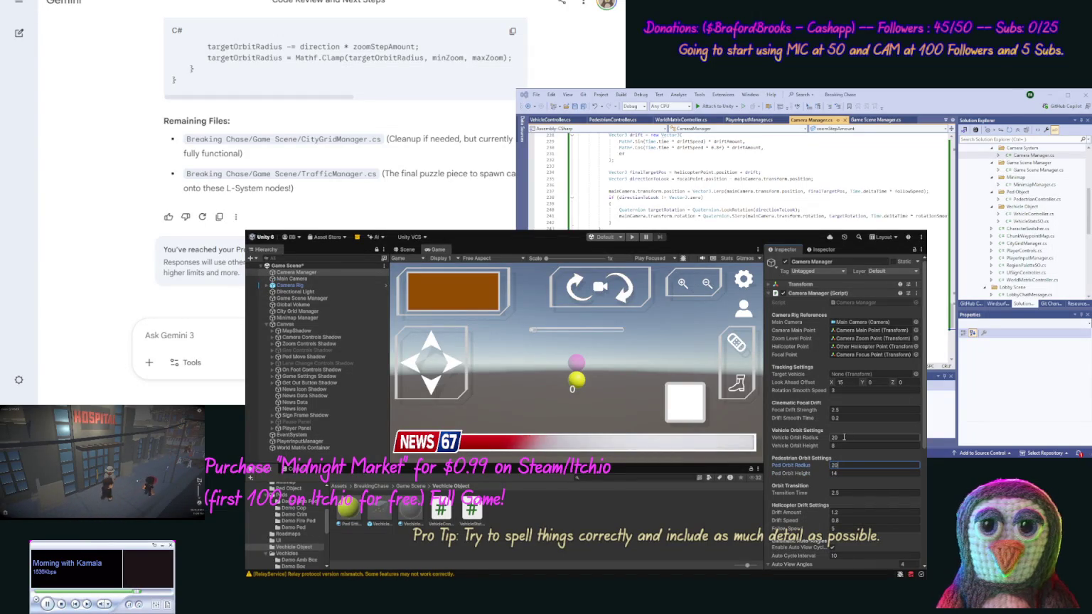
click(846, 445)
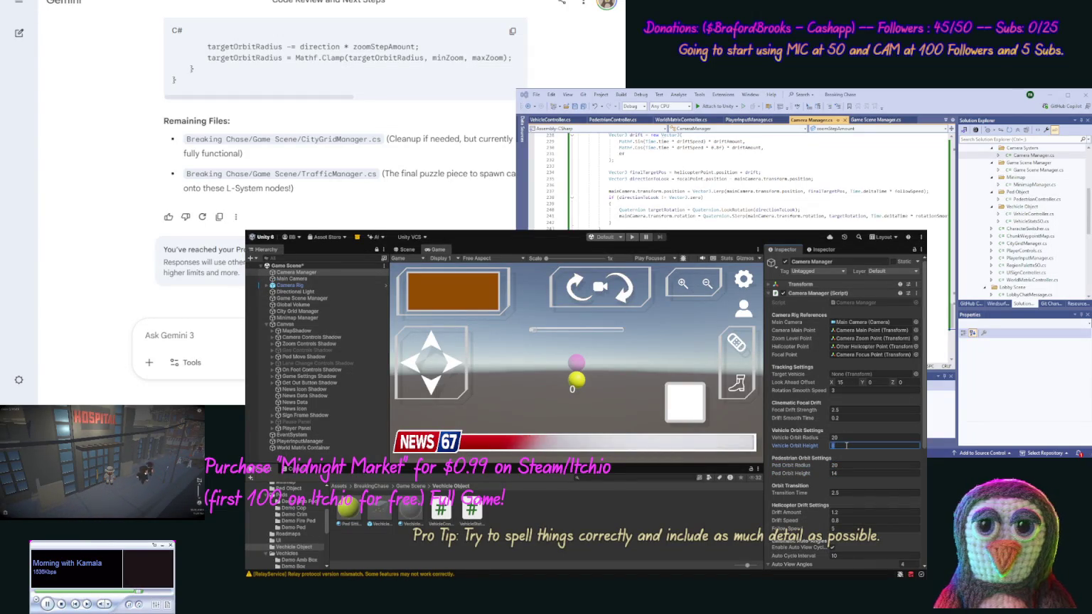
text(20)
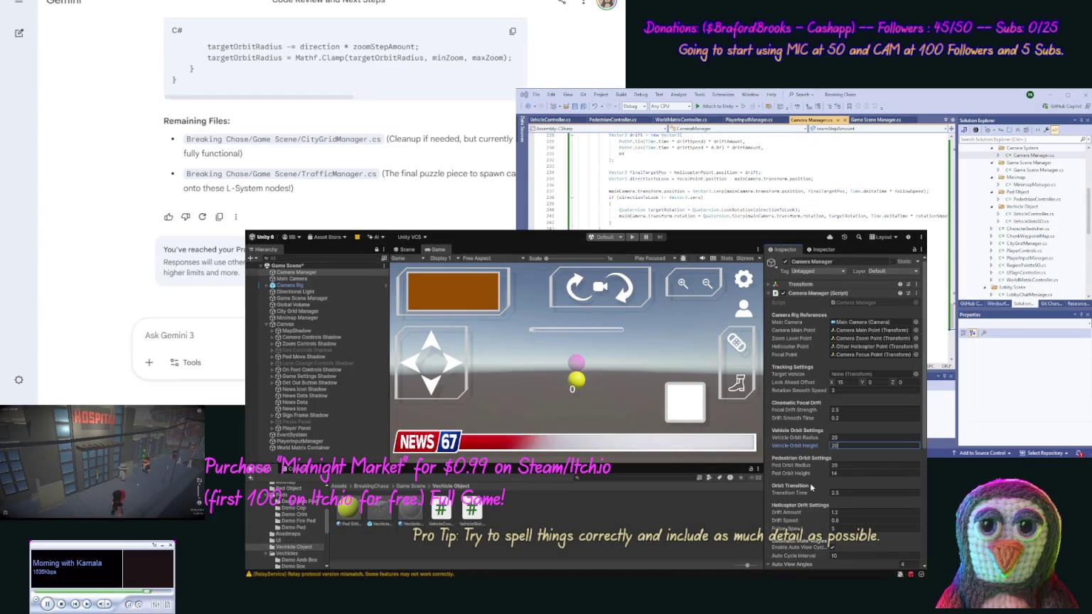
key(Return)
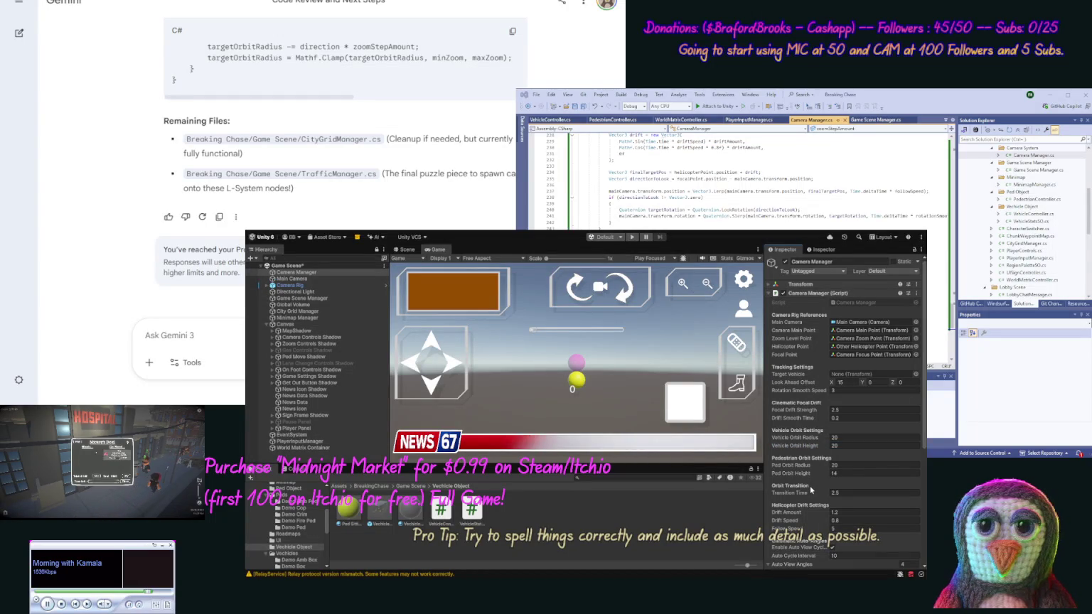
scroll(923, 440, down, 3)
scroll(923, 440, down, 5)
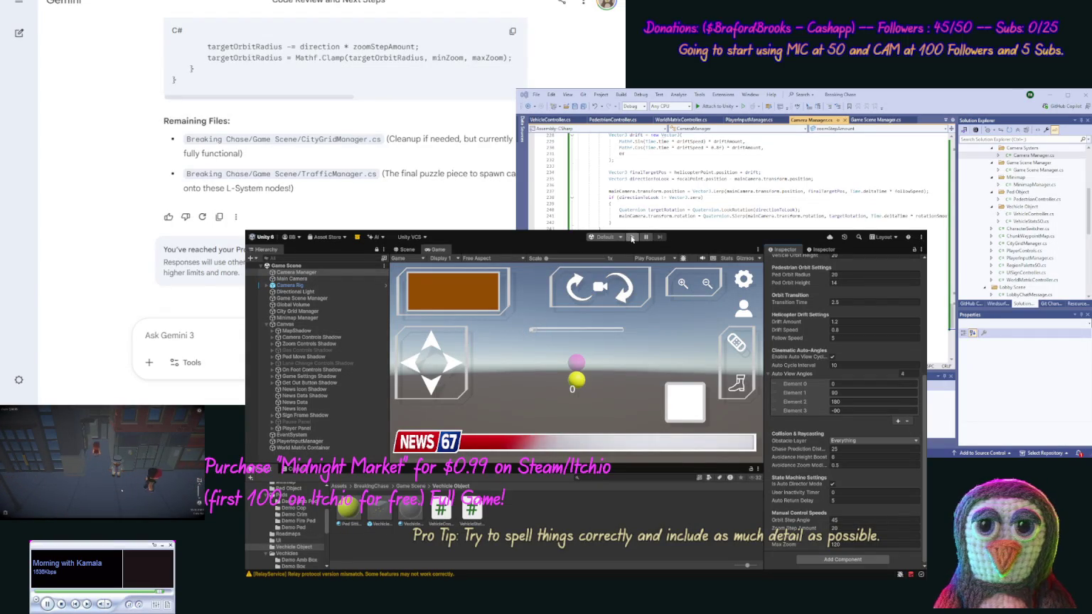
Start Play mode and orbit the game camera around the player with the HUD control.
click(631, 239)
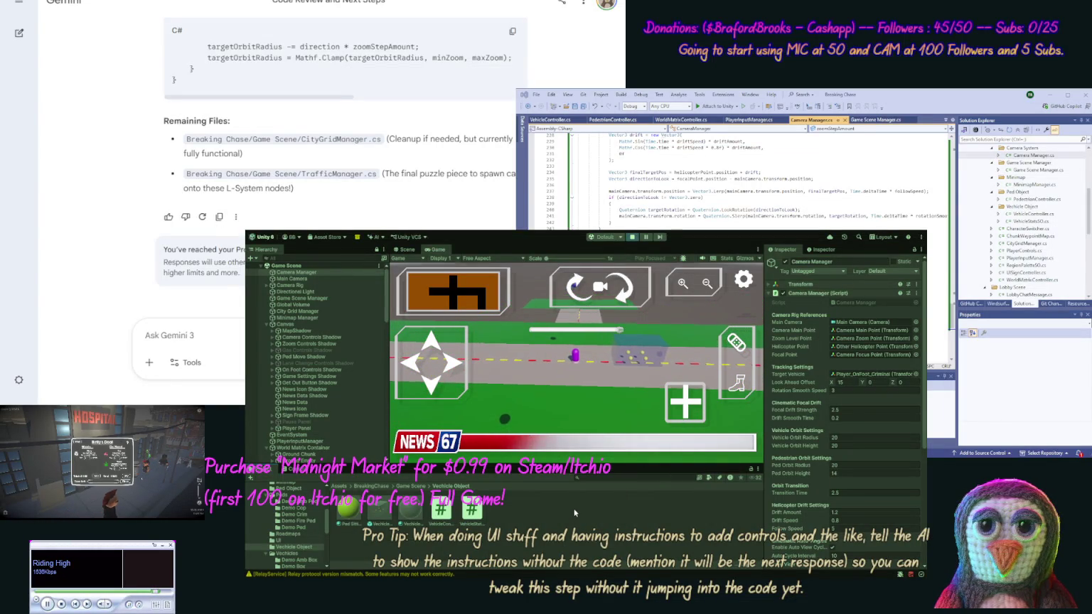
click(620, 300)
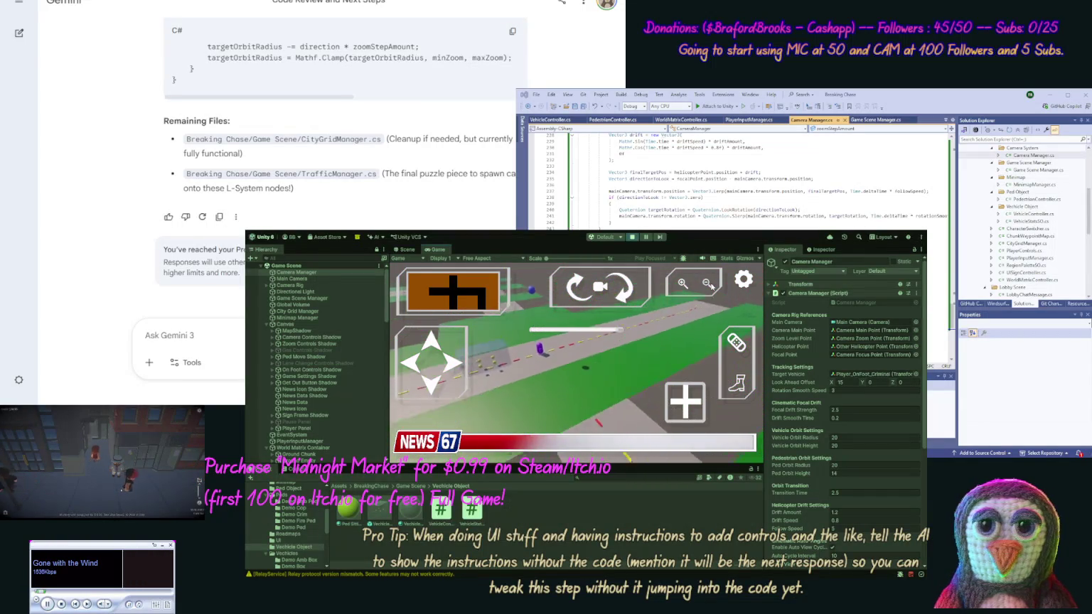
Zoom the game camera out to a high, wide view over the city streets.
click(711, 286)
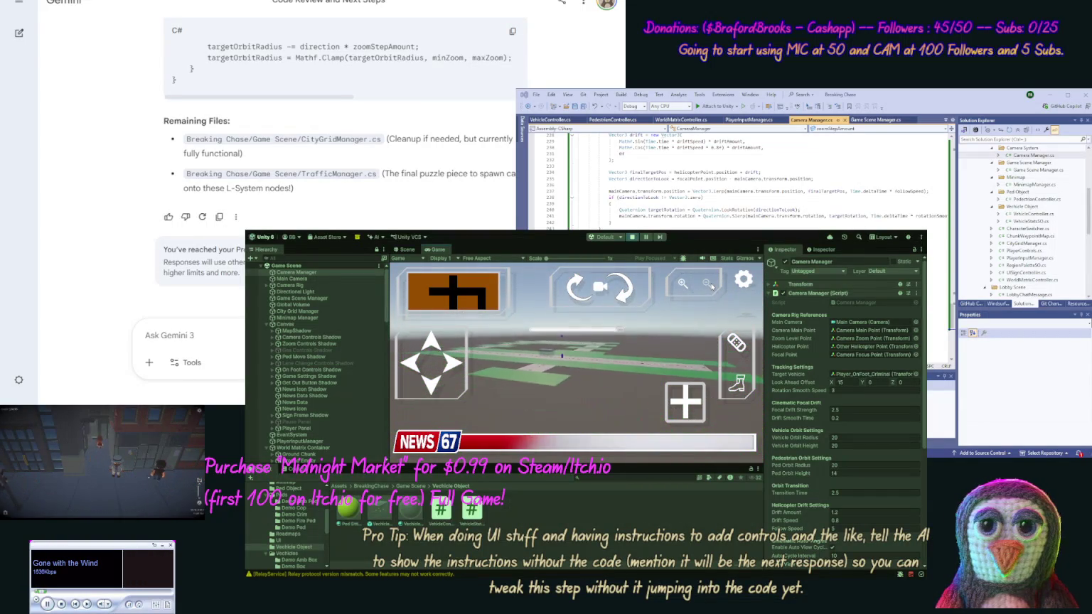